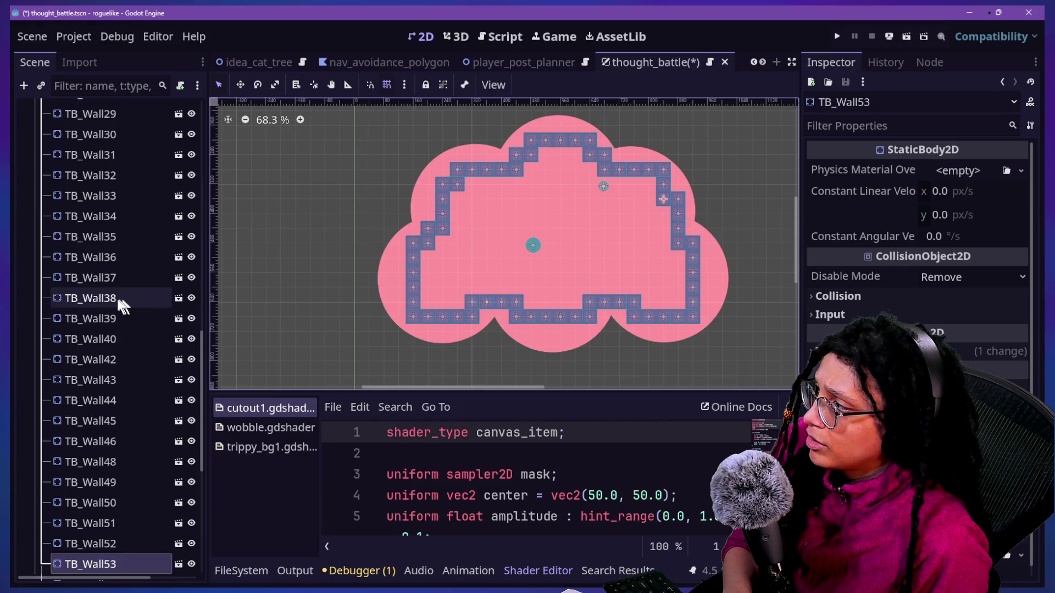
Step: Move the upper-right, TB_Wall10 and two bottom wall tiles one tile each on the grid
{"action": "left_click", "coordinate": [119, 152]}
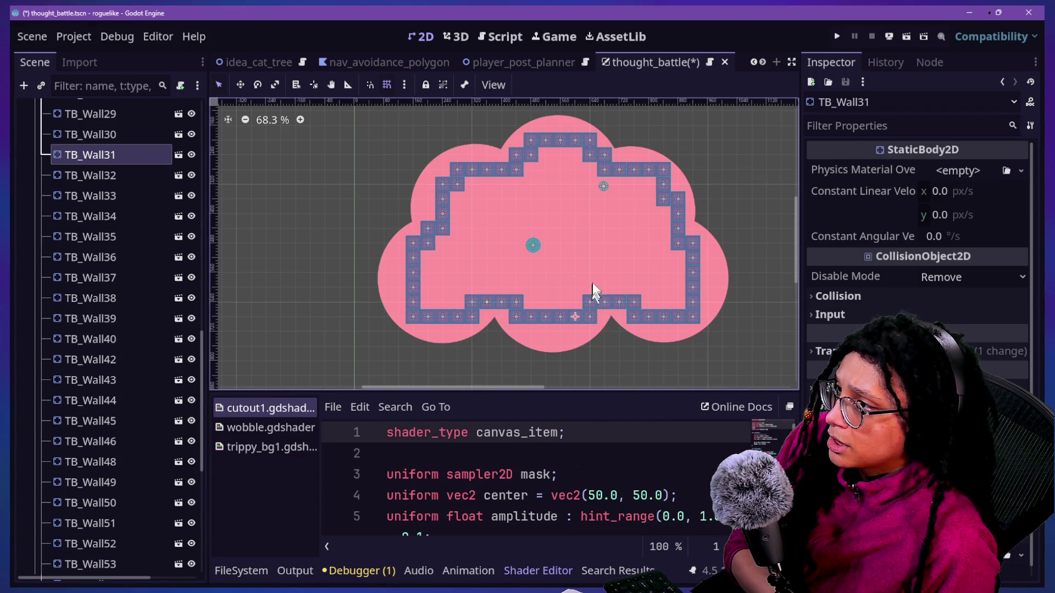
{"action": "left_click_drag", "start_coordinate": [668, 174], "coordinate": [652, 189]}
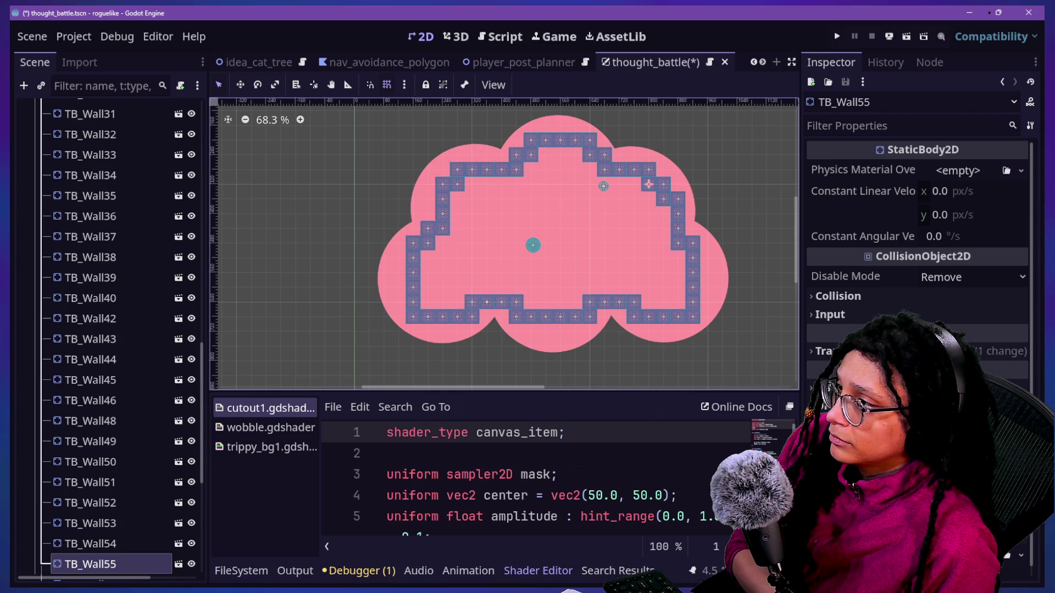
{"action": "left_click", "coordinate": [110, 237]}
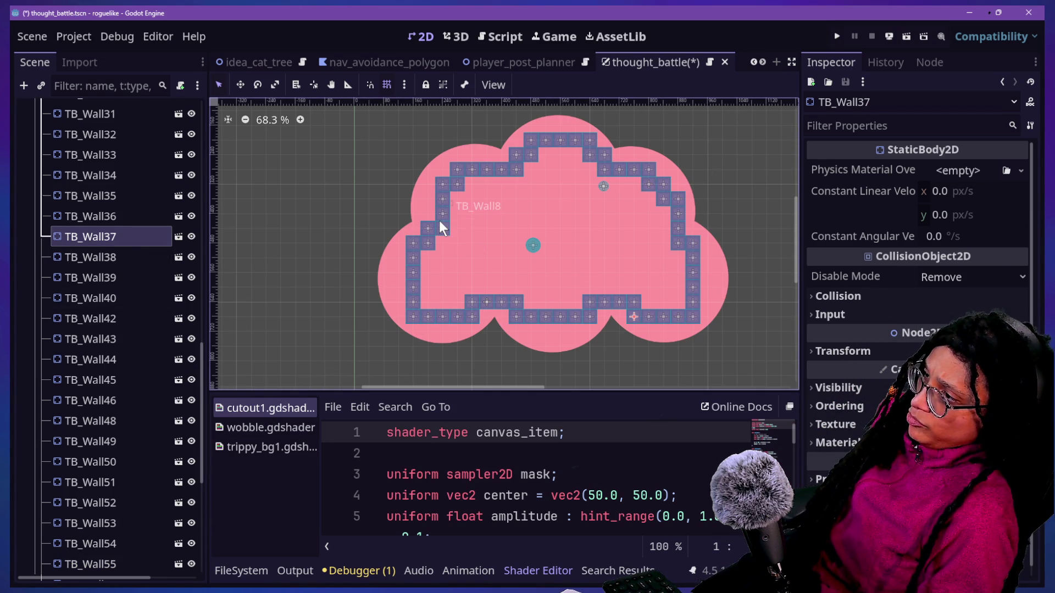
{"action": "left_click_drag", "start_coordinate": [439, 227], "coordinate": [431, 210]}
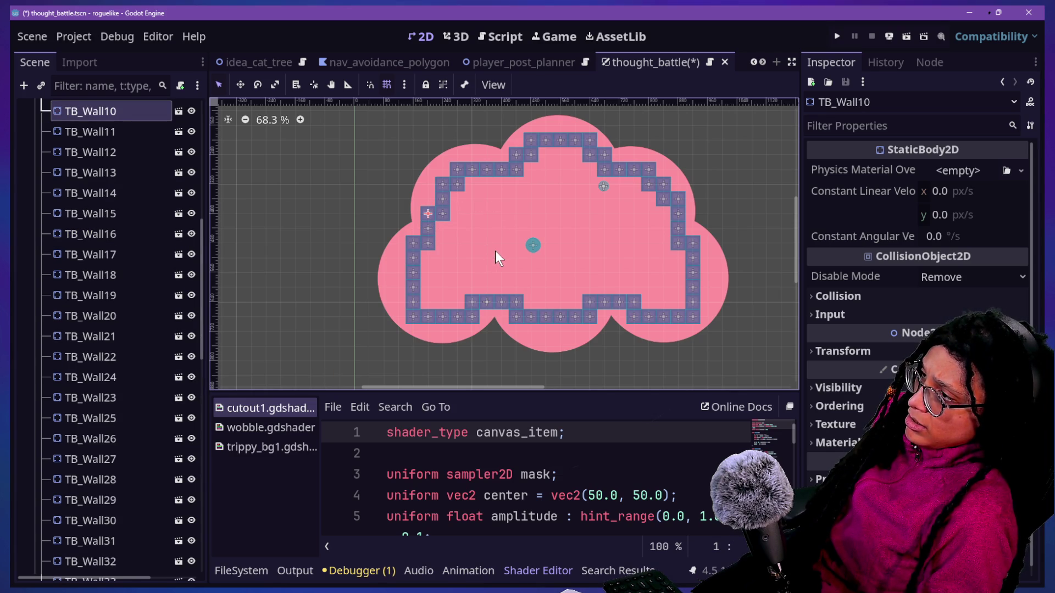
{"action": "left_click", "coordinate": [77, 335]}
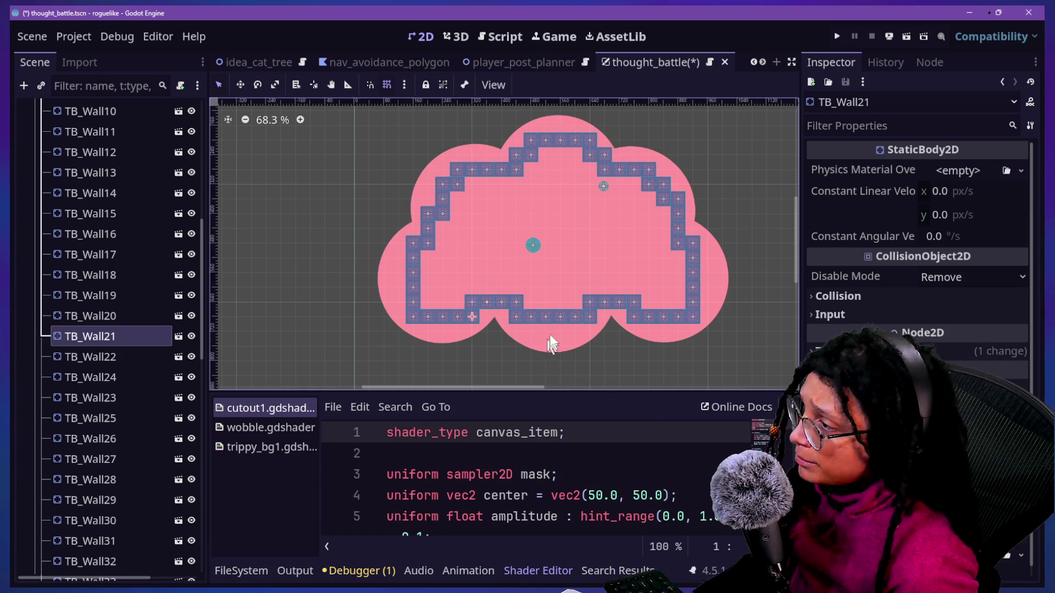
{"action": "mouse_move", "coordinate": [546, 317]}
{"action": "left_mouse_down"}
{"action": "mouse_move", "coordinate": [546, 331]}
{"action": "mouse_move", "coordinate": [559, 319]}
{"action": "mouse_move", "coordinate": [553, 327]}
{"action": "left_mouse_up"}
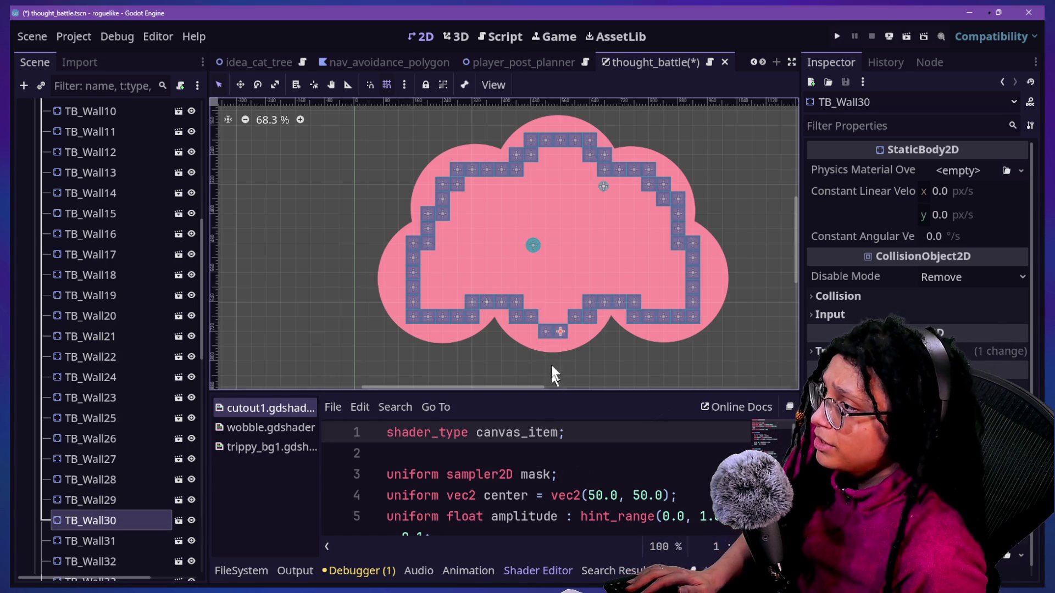
Step: Duplicate TB_Wall69 and place the copies in a notch below the bottom wall's middle
{"action": "scroll", "coordinate": [94, 544], "scroll_direction": "down", "scroll_amount": 10}
{"action": "left_click", "coordinate": [94, 544]}
{"action": "key", "text": "ctrl+d"}
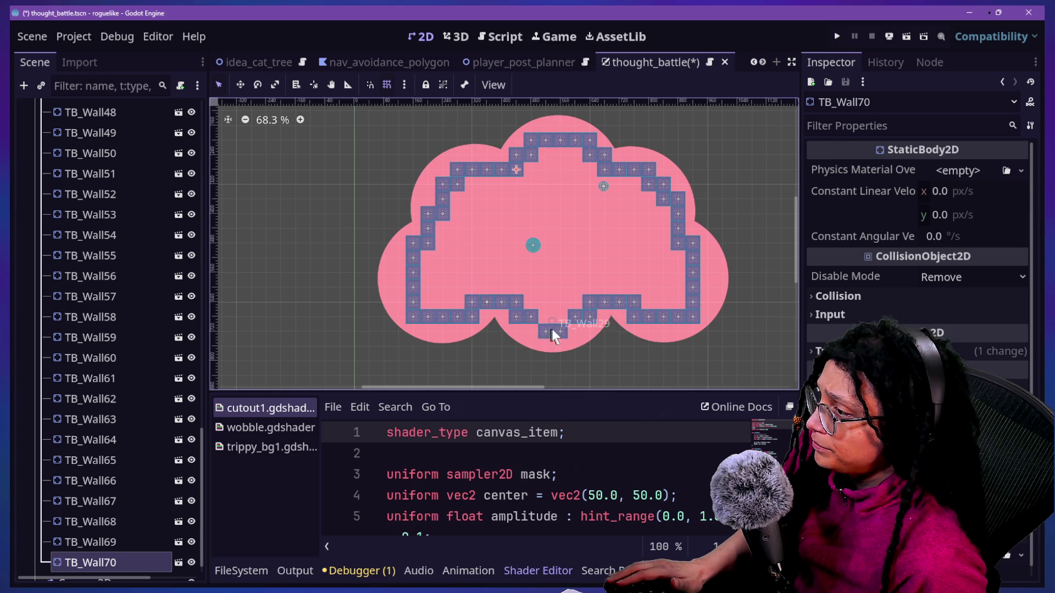
{"action": "mouse_move", "coordinate": [517, 178]}
{"action": "left_mouse_down"}
{"action": "mouse_move", "coordinate": [544, 347]}
{"action": "mouse_move", "coordinate": [532, 334]}
{"action": "mouse_move", "coordinate": [575, 333]}
{"action": "left_mouse_up"}
{"action": "key", "text": "ctrl+d"}
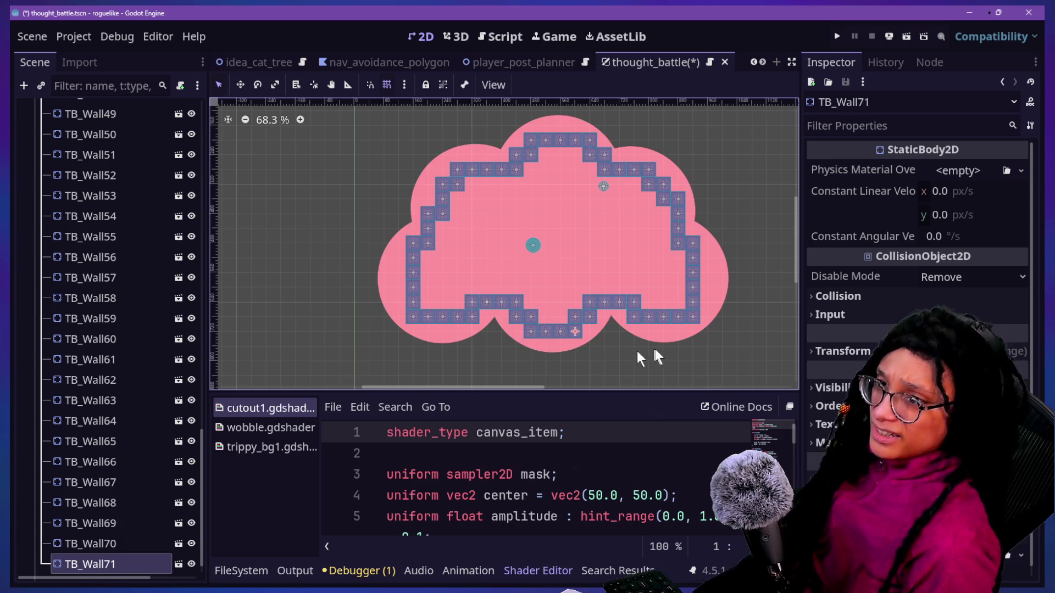
{"action": "key", "text": "ctrl+z"}
{"action": "key", "text": "ctrl+z"}
{"action": "key", "text": "ctrl+z"}
{"action": "key", "text": "ctrl+z"}
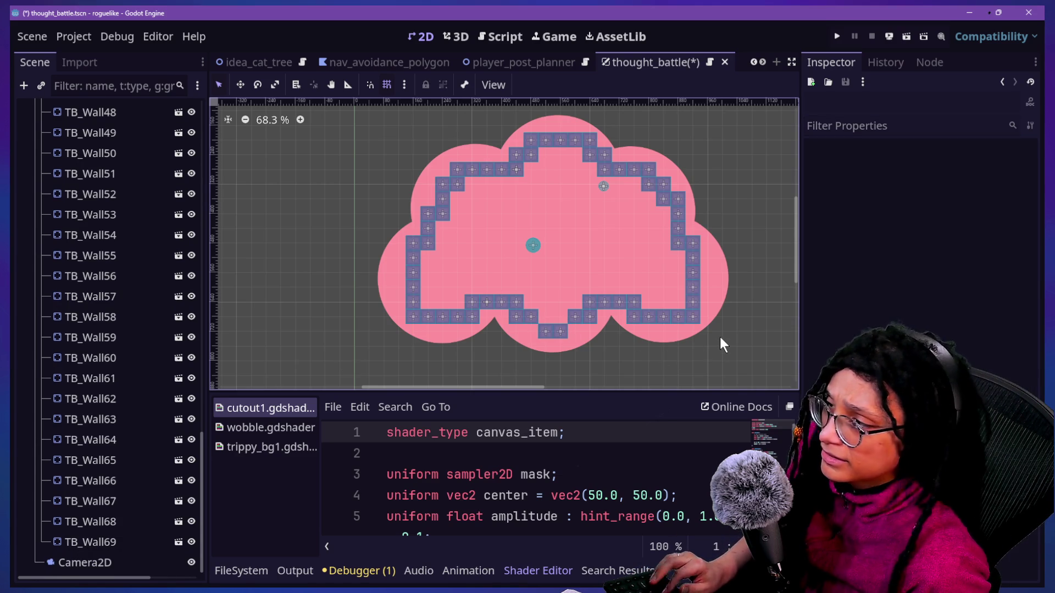
Step: Test-run the arena game, then stop it
{"action": "left_click", "coordinate": [837, 36]}
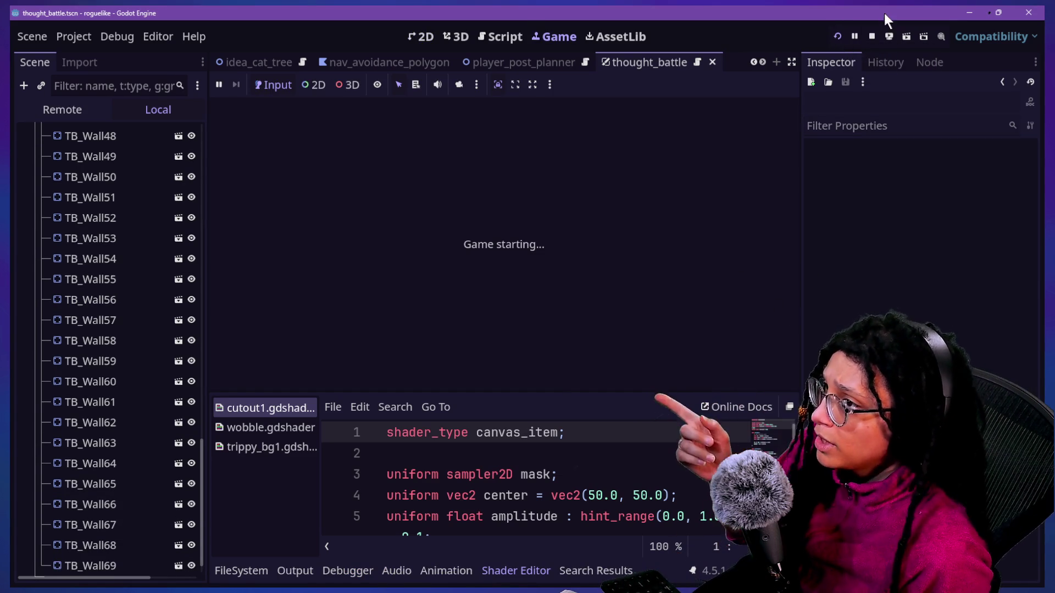
{"action": "left_click", "coordinate": [872, 36]}
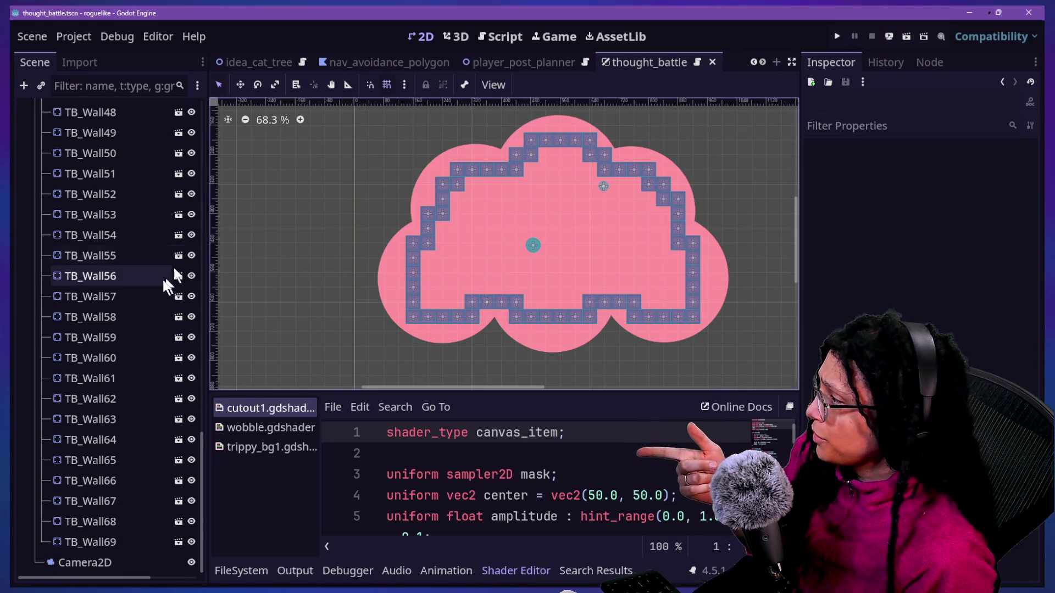
{"action": "scroll", "coordinate": [159, 282], "scroll_direction": "up", "scroll_amount": 15}
{"action": "left_click", "coordinate": [141, 337]}
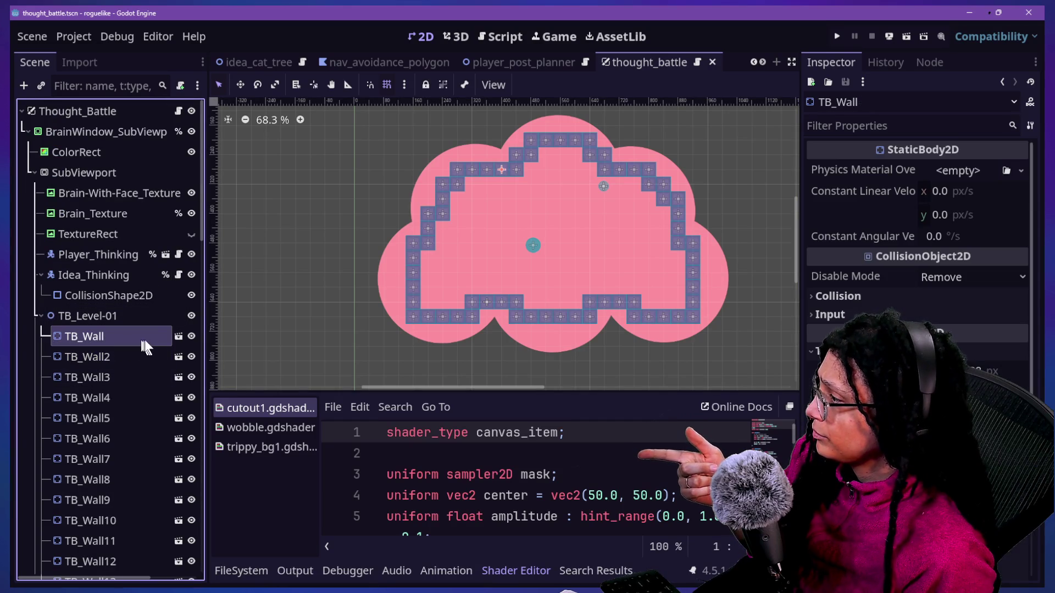
Step: Add collision mask layer 1 to Player_Thinking alongside layer 3, then open the TB_Wall scene
{"action": "left_click", "coordinate": [115, 257]}
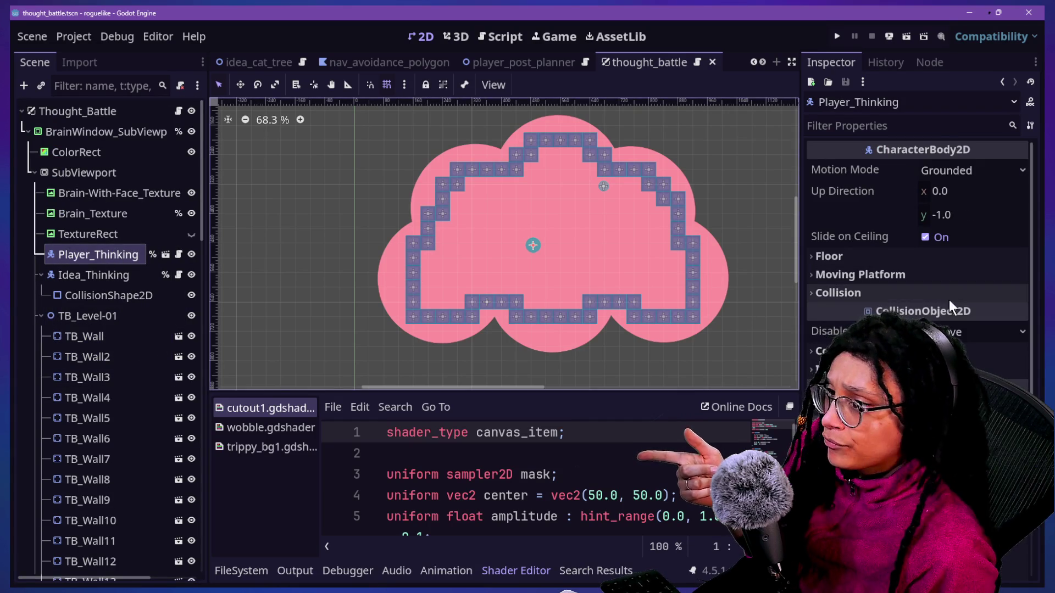
{"action": "scroll", "coordinate": [852, 280], "scroll_direction": "down", "scroll_amount": 5}
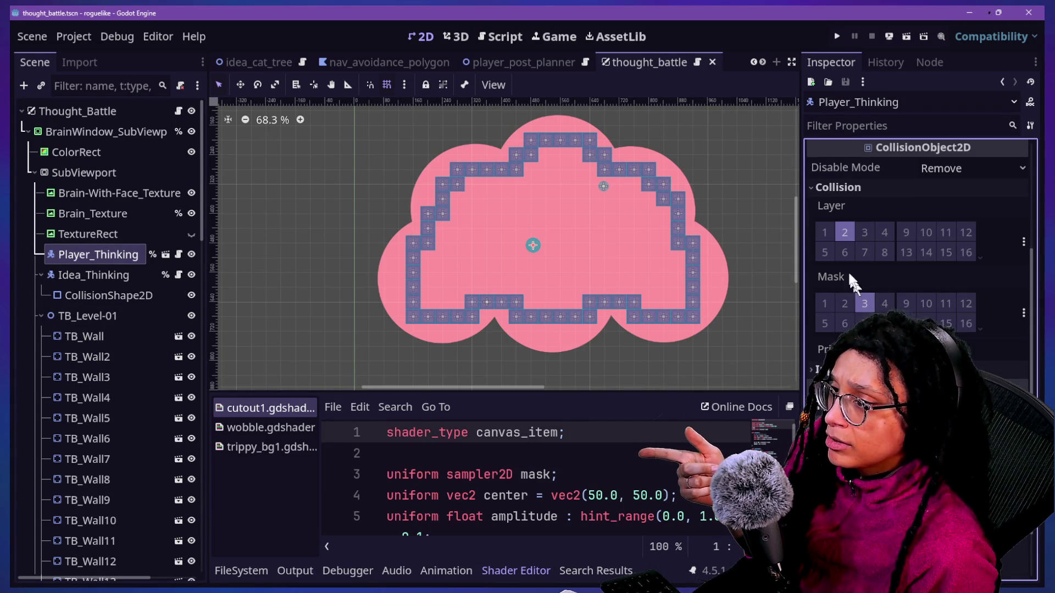
{"action": "left_click", "coordinate": [827, 306]}
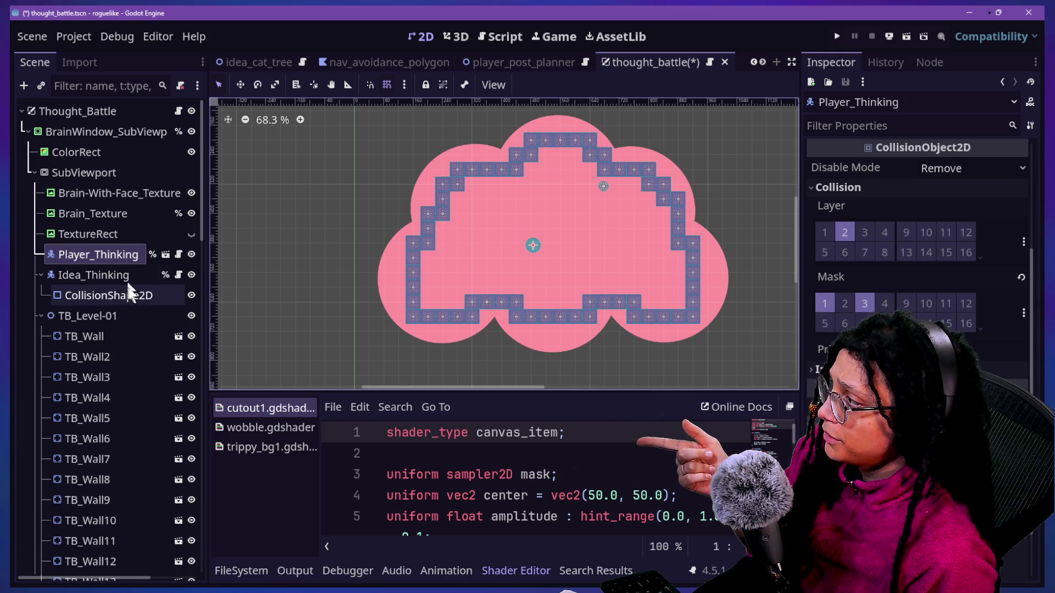
{"action": "scroll", "coordinate": [149, 384], "scroll_direction": "down", "scroll_amount": 5}
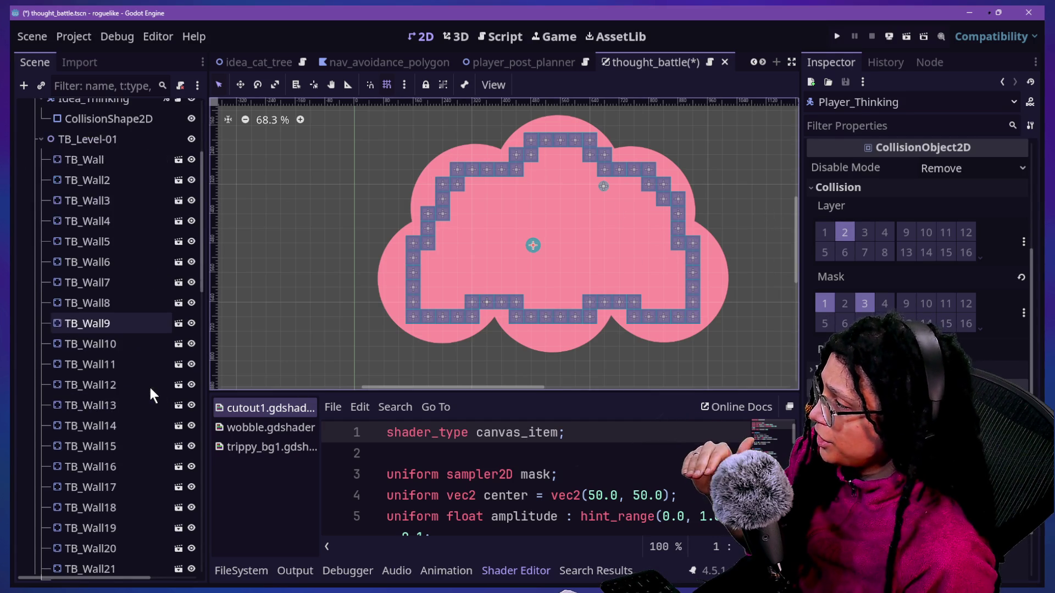
{"action": "left_click", "coordinate": [178, 159]}
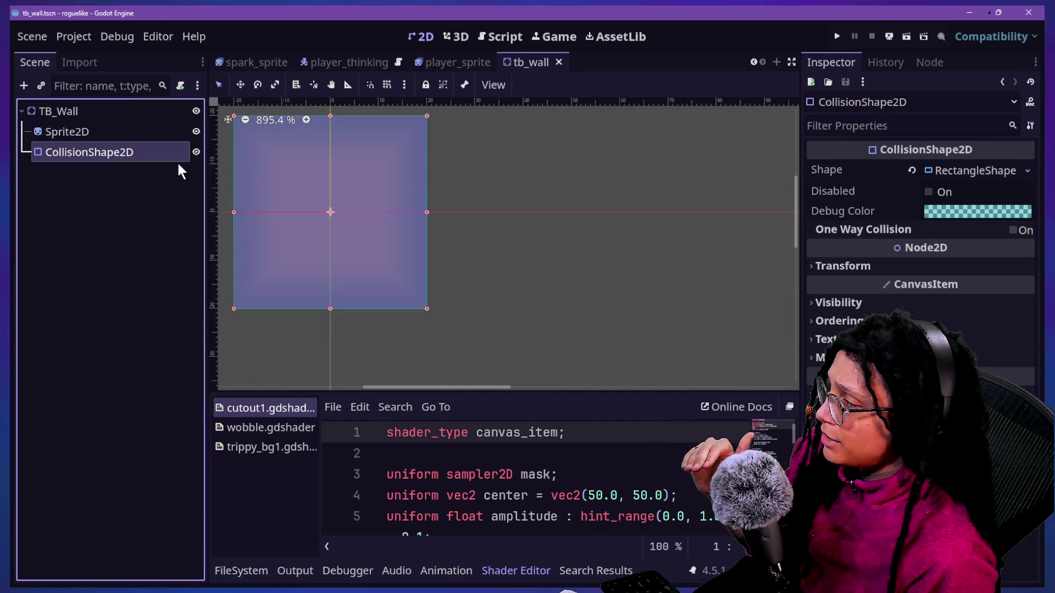
Step: Save the TB_Wall scene from its root node, then relaunch the project for a wall test
{"action": "left_click", "coordinate": [122, 132]}
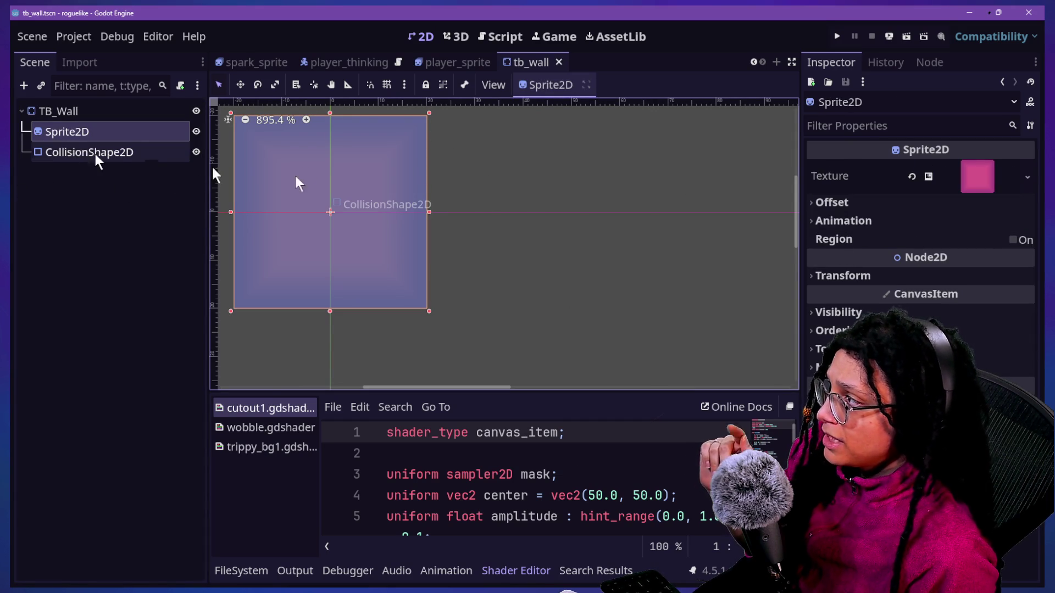
{"action": "left_click", "coordinate": [82, 113]}
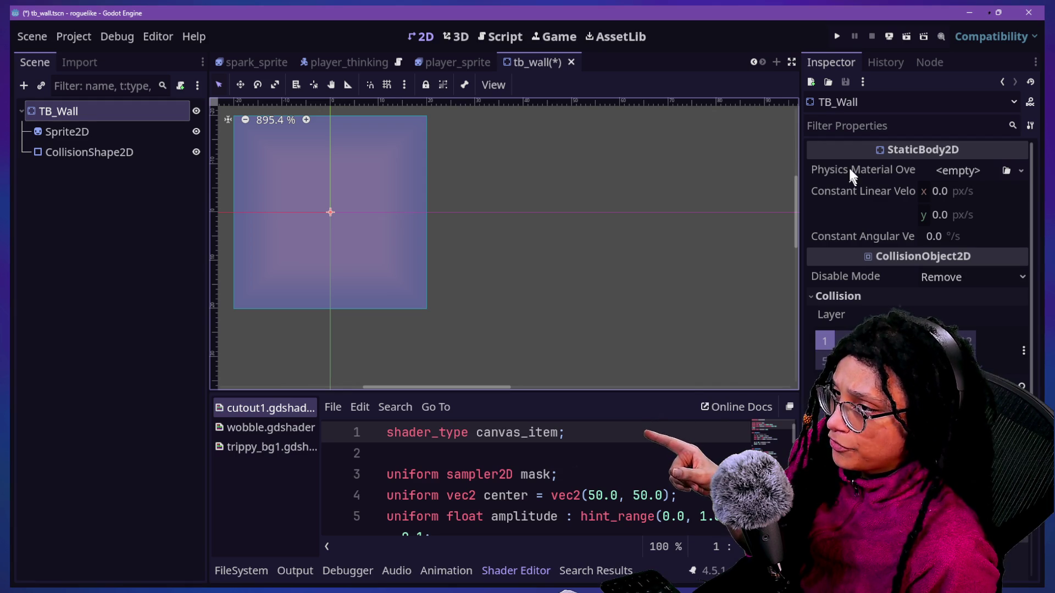
{"action": "left_click", "coordinate": [838, 36]}
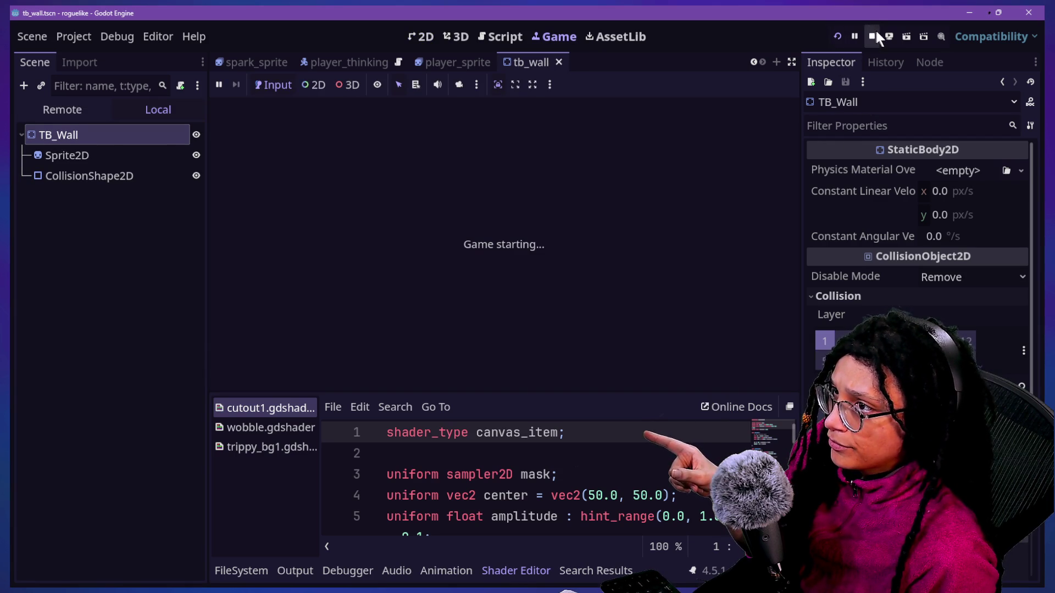
{"action": "left_click", "coordinate": [871, 35]}
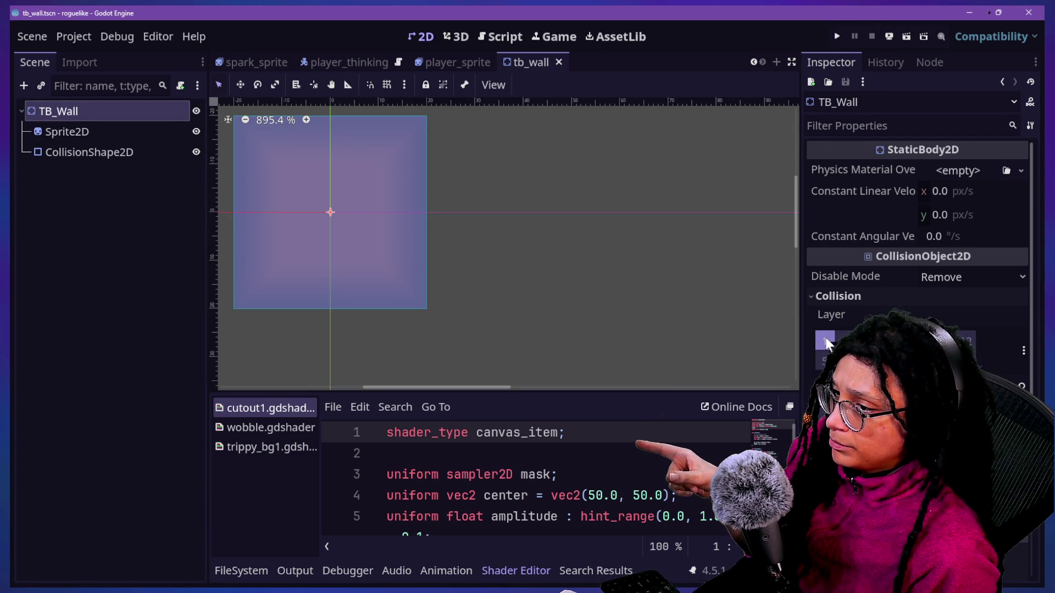
{"action": "left_click", "coordinate": [837, 37]}
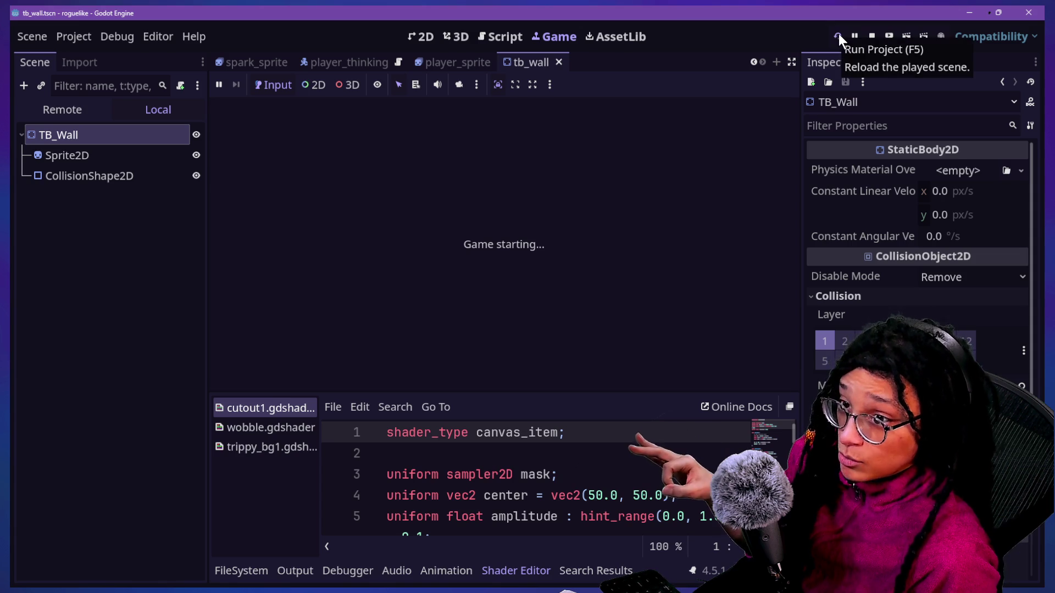
Step: Get past the Post Planner menu into the thought battle level, then switch to the browser
{"action": "left_click", "coordinate": [502, 249]}
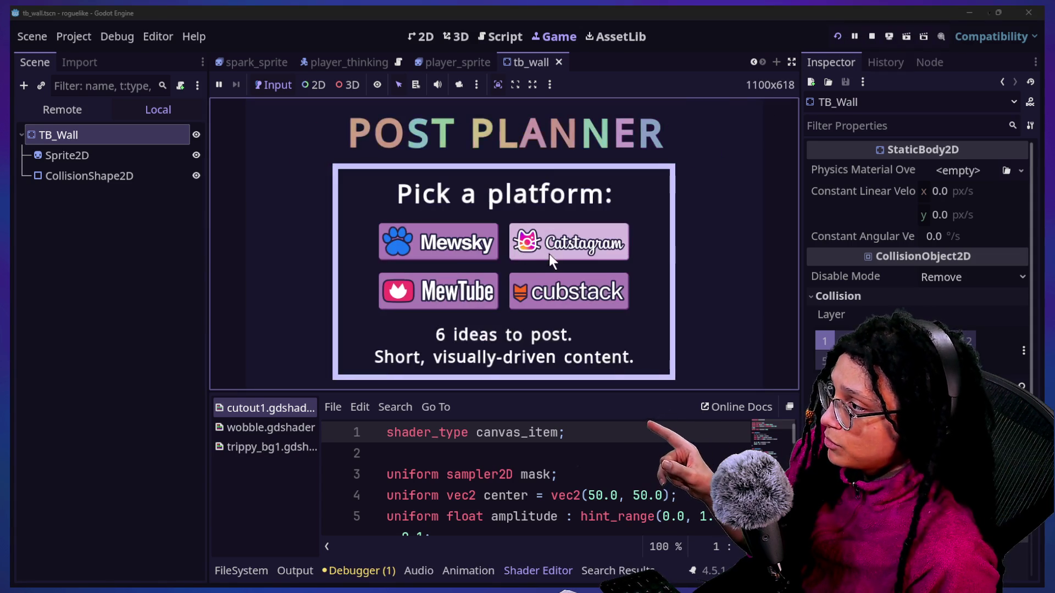
{"action": "left_click", "coordinate": [550, 252]}
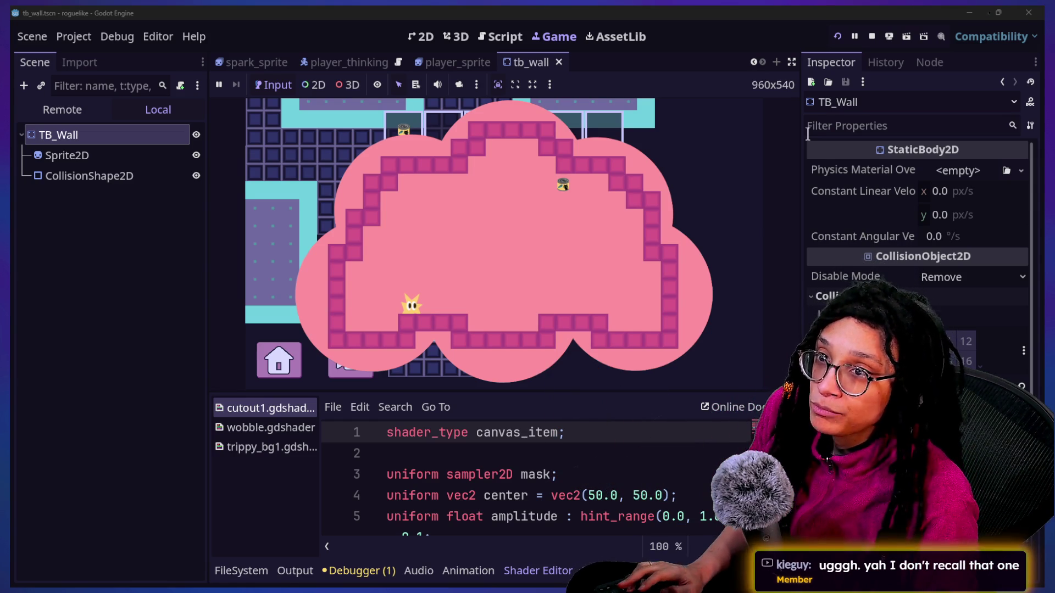
{"action": "key", "text": "alt+Tab"}
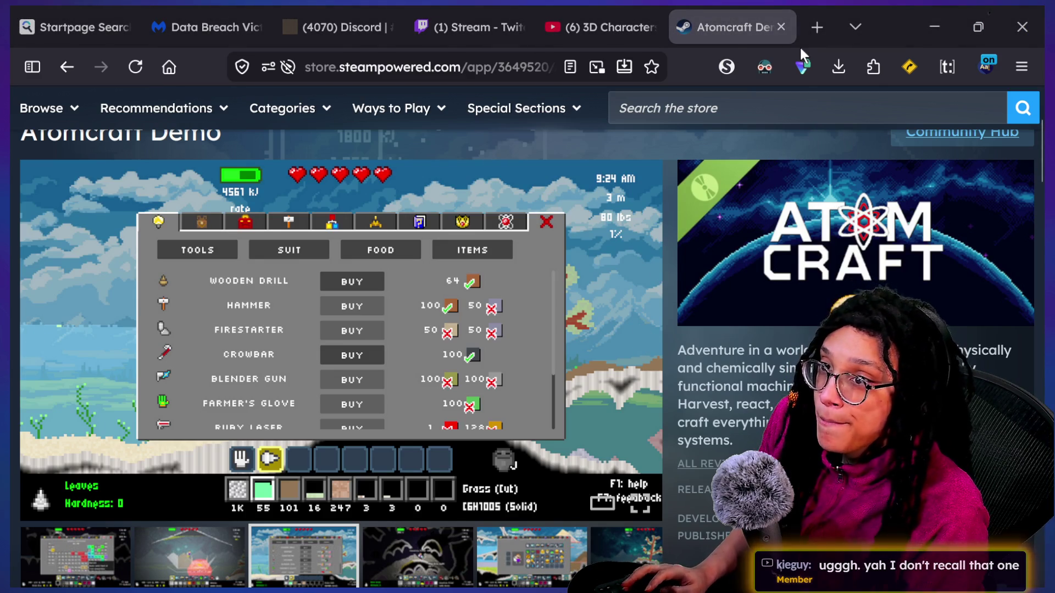
Step: From the HyperGameDev itch.io page, reach the Frogger jam page and follow its archive.org frogger_mame link
{"action": "key", "text": "alt+Tab"}
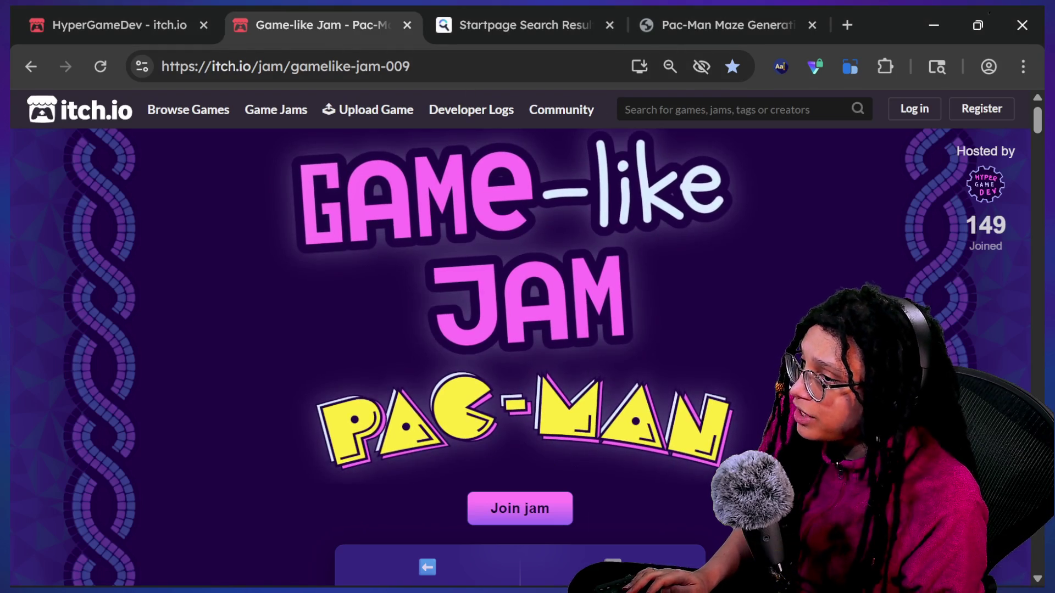
{"action": "left_click", "coordinate": [985, 184]}
{"action": "scroll", "coordinate": [374, 407], "scroll_direction": "down", "scroll_amount": 10}
{"action": "left_click", "coordinate": [288, 287]}
{"action": "scroll", "coordinate": [481, 385], "scroll_direction": "down", "scroll_amount": 10}
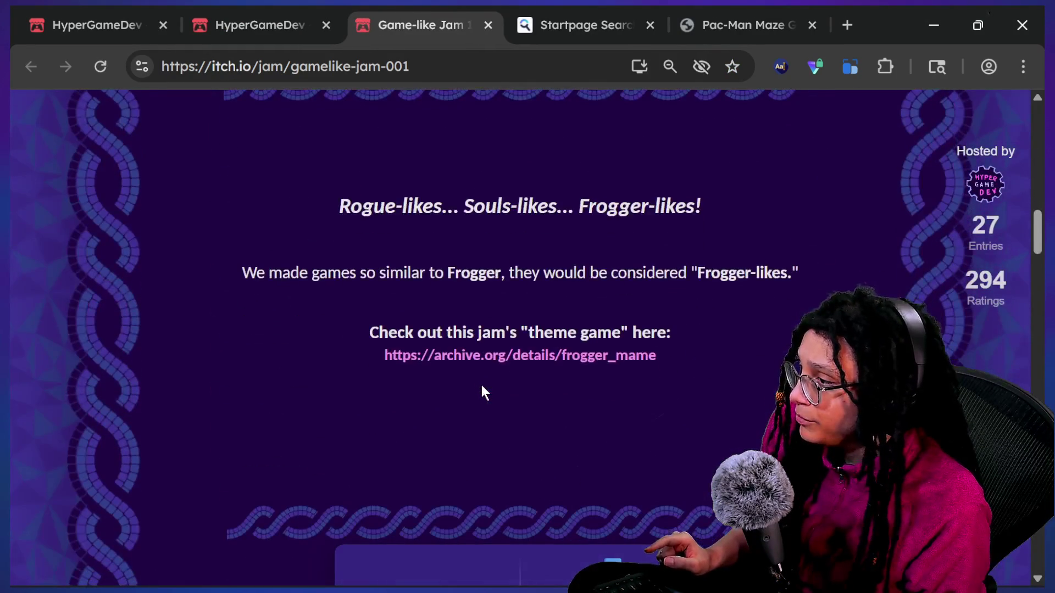
{"action": "left_click", "coordinate": [484, 356]}
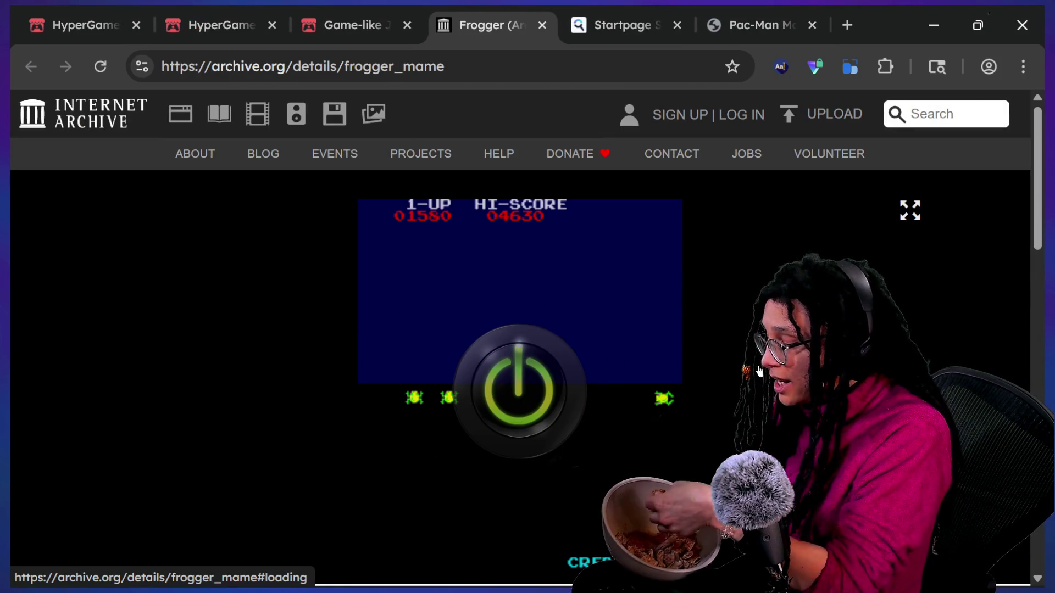
Step: Power on the Frogger emulator and get the arcade game running fullscreen
{"action": "left_click", "coordinate": [550, 426]}
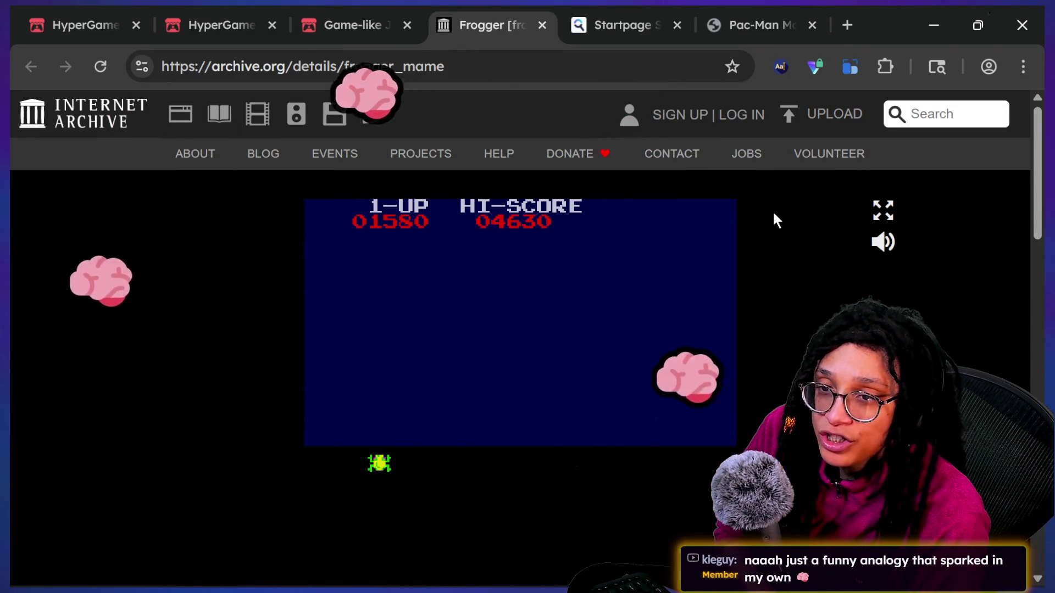
{"action": "left_click", "coordinate": [883, 210]}
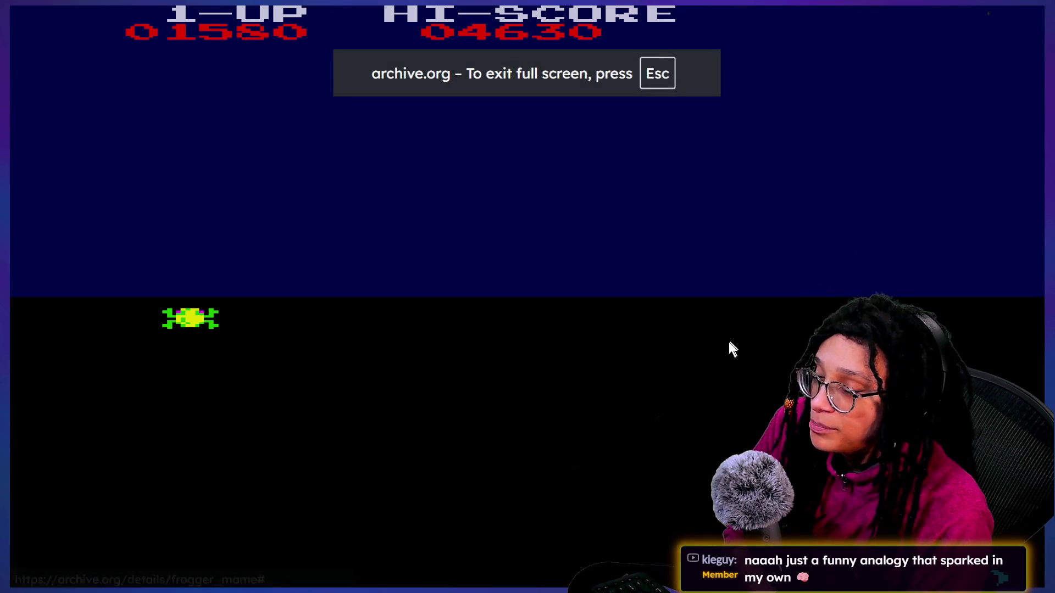
{"action": "key", "text": "Escape"}
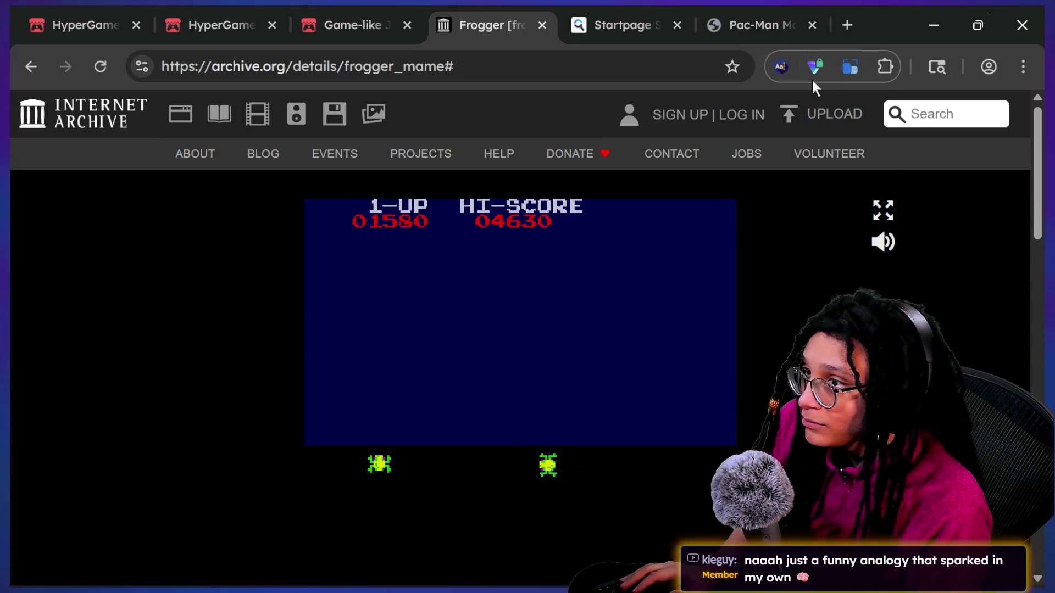
{"action": "left_click", "coordinate": [847, 76]}
{"action": "left_click", "coordinate": [718, 150]}
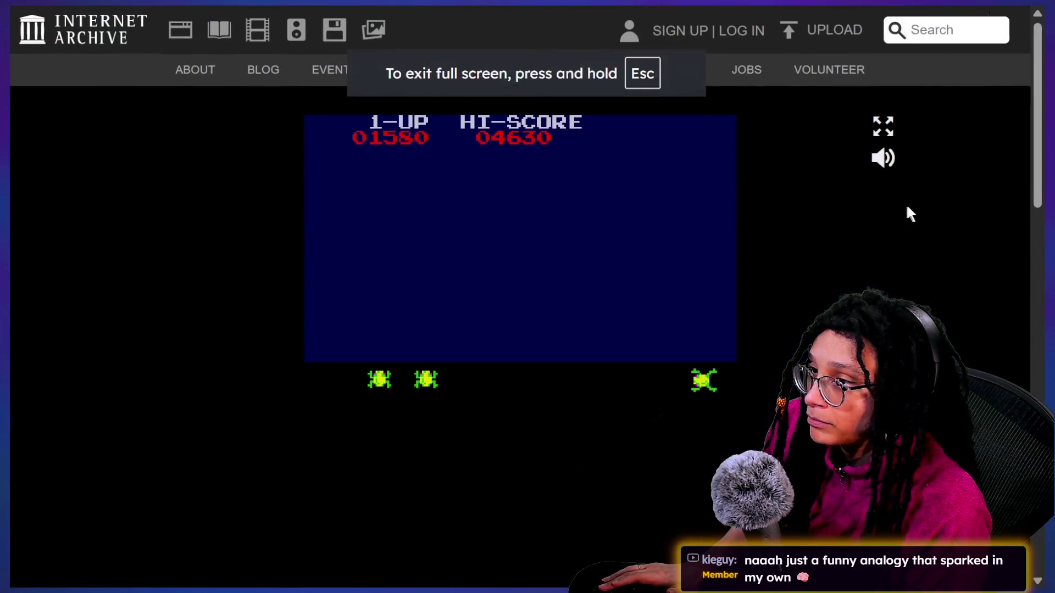
{"action": "left_click", "coordinate": [888, 119]}
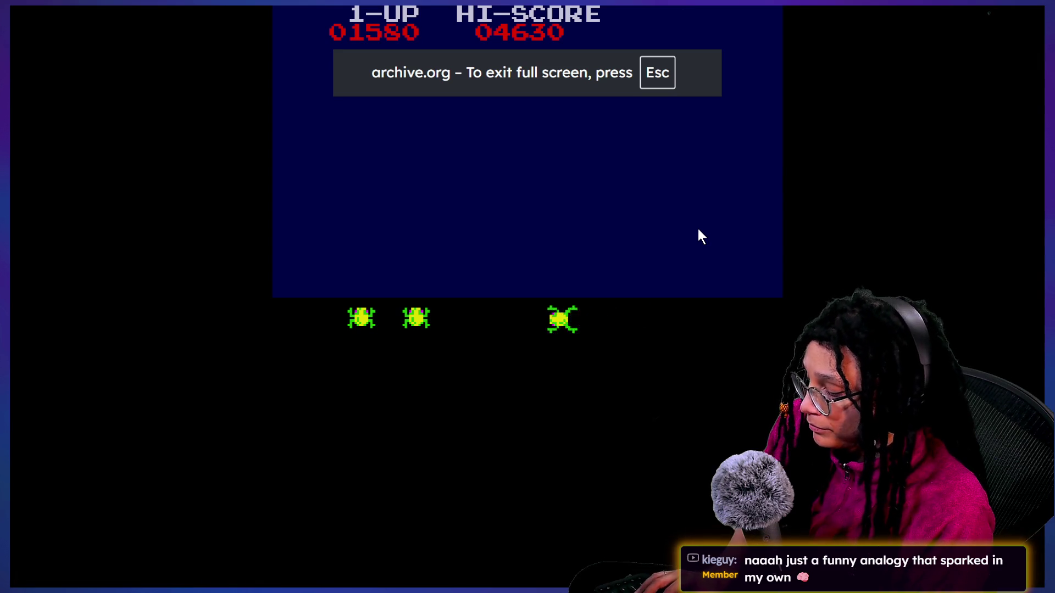
Step: Start a Frogger game and hop the frog through traffic to the median strip
{"action": "key", "text": "1"}
{"action": "key", "text": "Up"}
{"action": "key", "text": "Up"}
{"action": "key", "text": "Up"}
{"action": "key", "text": "Up"}
{"action": "key", "text": "Up"}
{"action": "key", "text": "Up"}
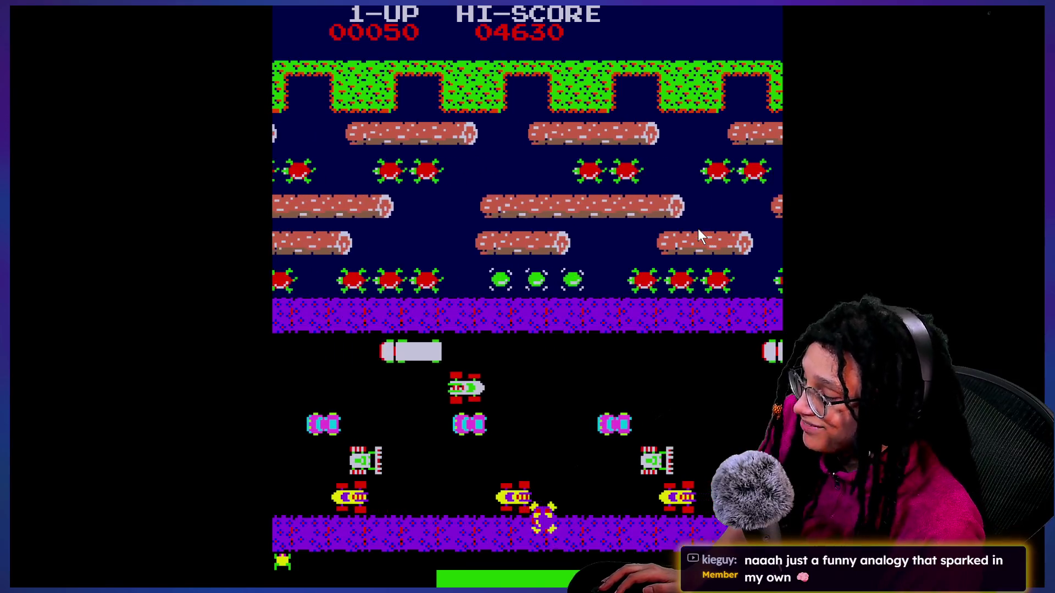
{"action": "key", "text": "Up"}
{"action": "key", "text": "Up"}
{"action": "key", "text": "Up"}
{"action": "key", "text": "Left"}
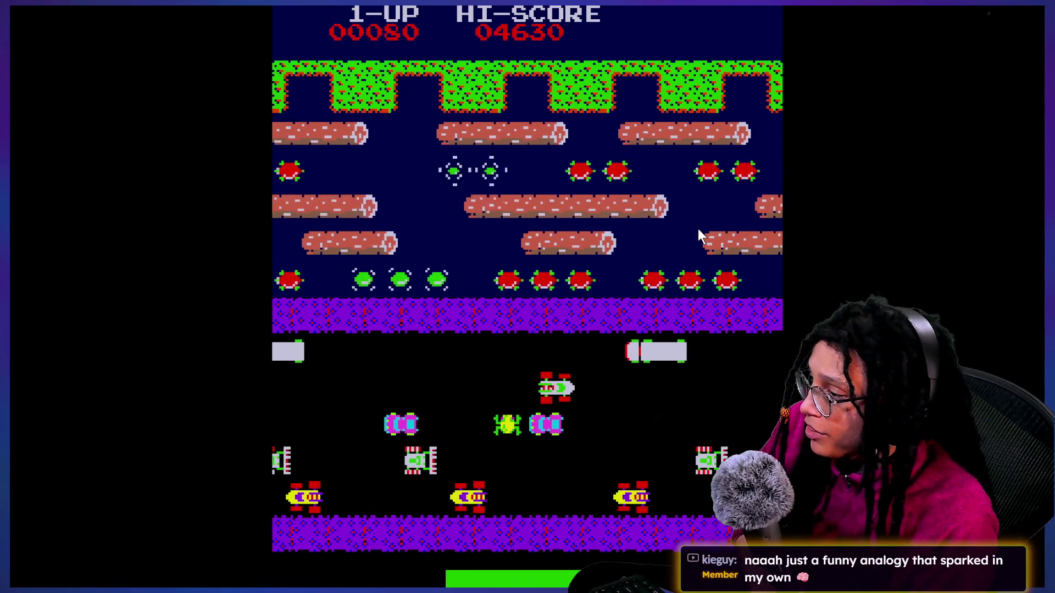
{"action": "key", "text": "Down"}
{"action": "key", "text": "Right"}
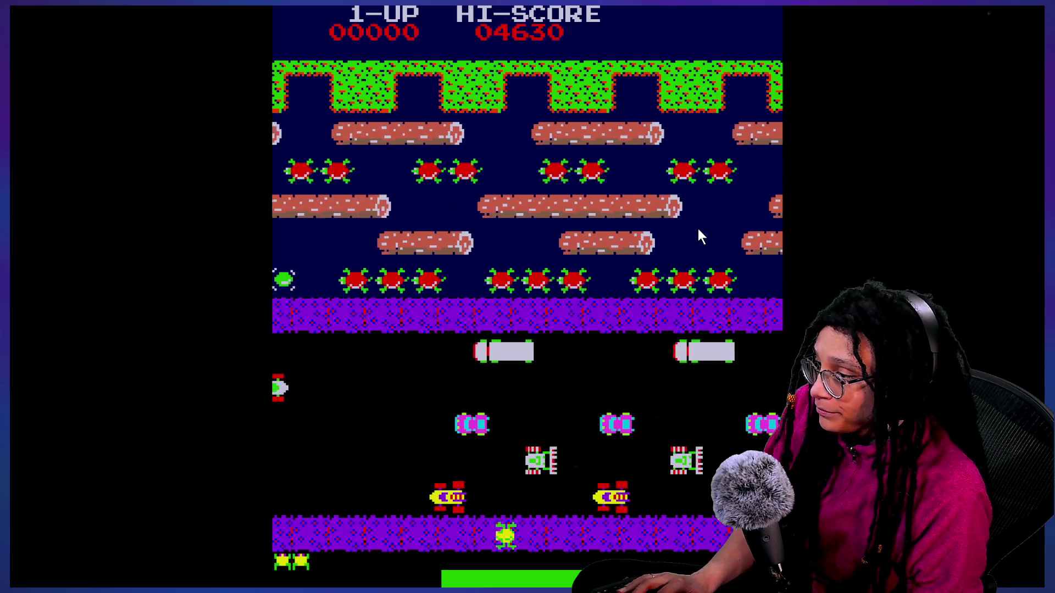
{"action": "key", "text": "Up"}
{"action": "key", "text": "Up"}
{"action": "key", "text": "Up"}
{"action": "key", "text": "Up"}
{"action": "key", "text": "Up"}
{"action": "key", "text": "Up"}
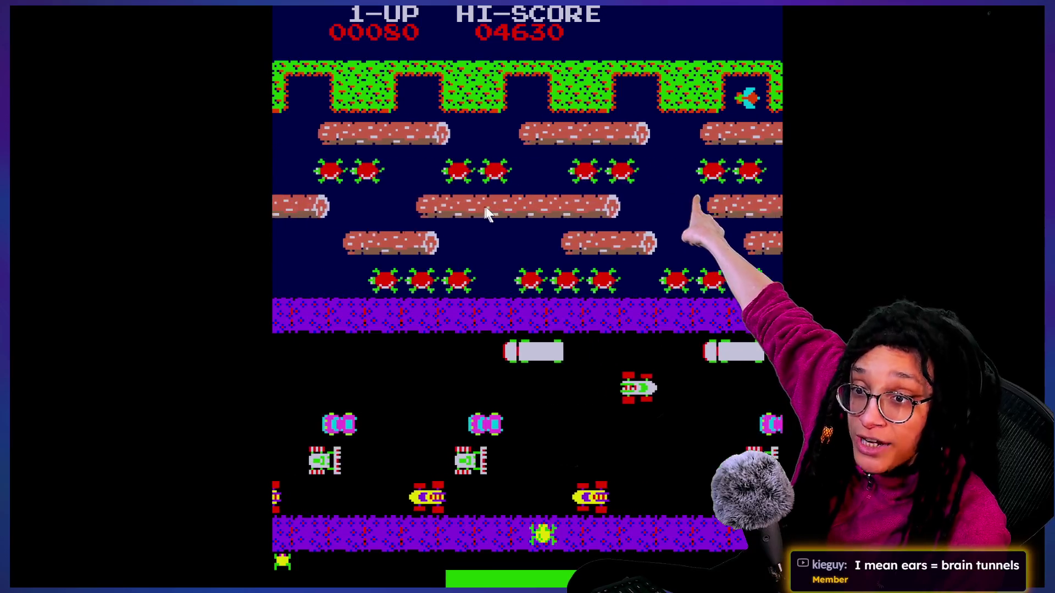
Step: Keep hopping the frog through the road lanes and onto the turtle and log rows
{"action": "key", "text": "Right"}
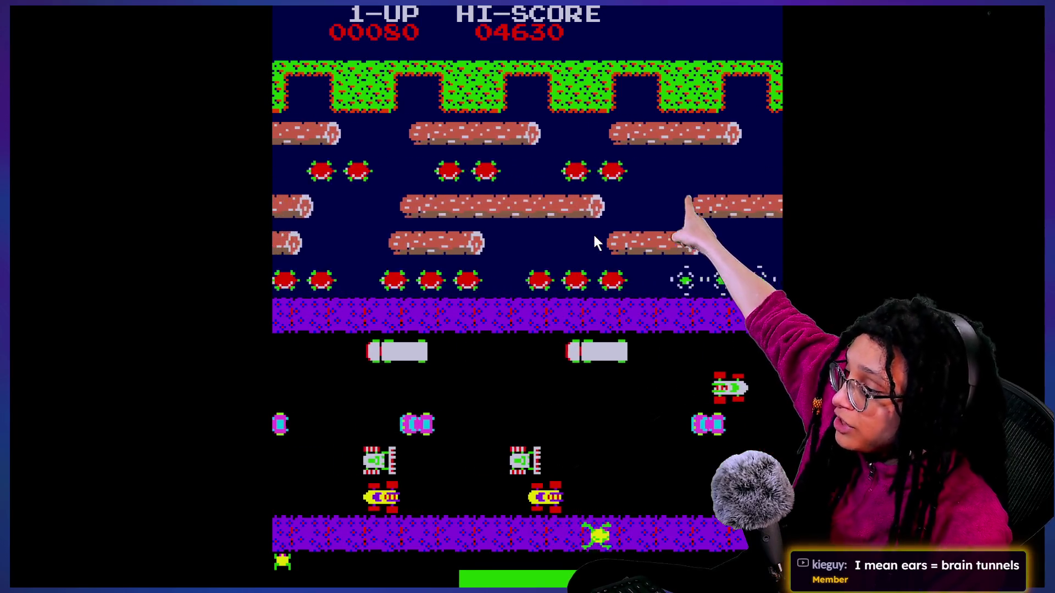
{"action": "key", "text": "Right"}
{"action": "key", "text": "Up"}
{"action": "key", "text": "Up"}
{"action": "key", "text": "Up"}
{"action": "key", "text": "Up"}
{"action": "key", "text": "Up"}
{"action": "key", "text": "Up"}
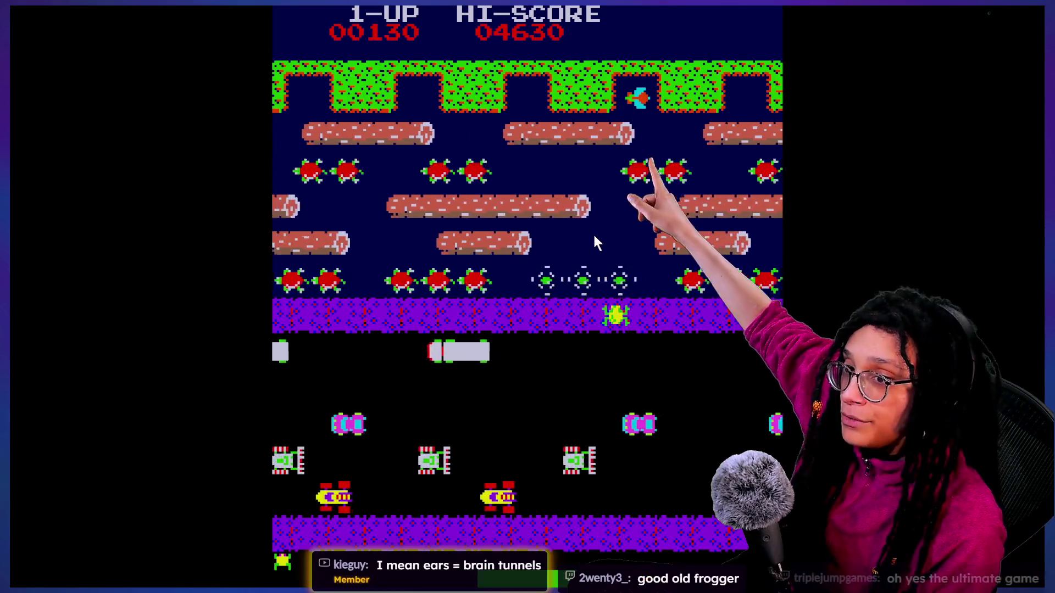
{"action": "key", "text": "Right"}
{"action": "key", "text": "Up"}
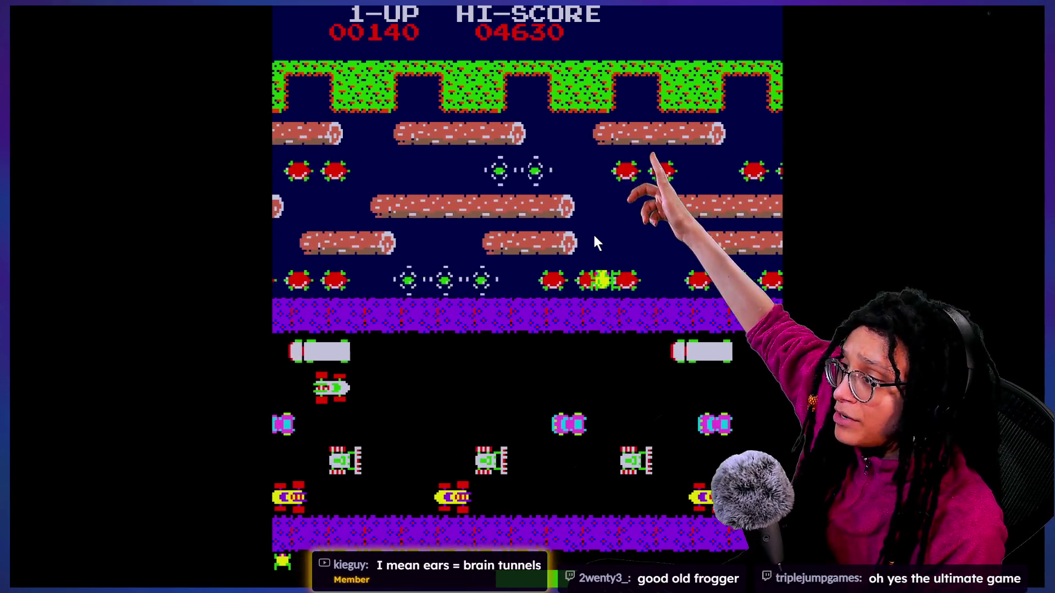
{"action": "key", "text": "Up"}
{"action": "key", "text": "Up"}
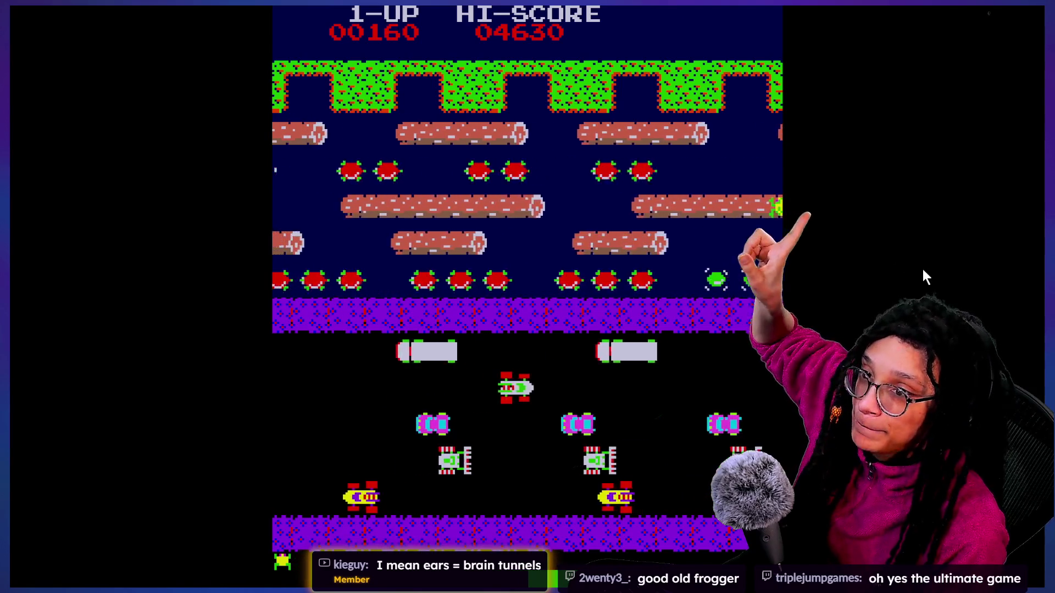
{"action": "key", "text": "Left"}
{"action": "key", "text": "Left"}
{"action": "key", "text": "Left"}
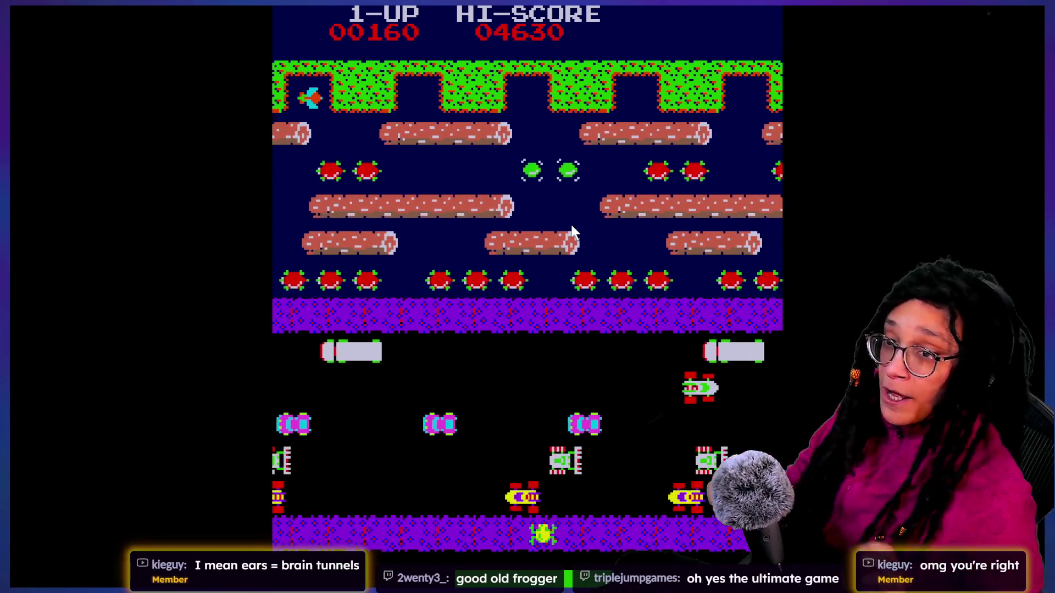
{"action": "key", "text": "Up"}
{"action": "key", "text": "Up"}
{"action": "key", "text": "Up"}
{"action": "key", "text": "Up"}
{"action": "key", "text": "Right"}
{"action": "key", "text": "Up"}
{"action": "key", "text": "Up"}
{"action": "key", "text": "Up"}
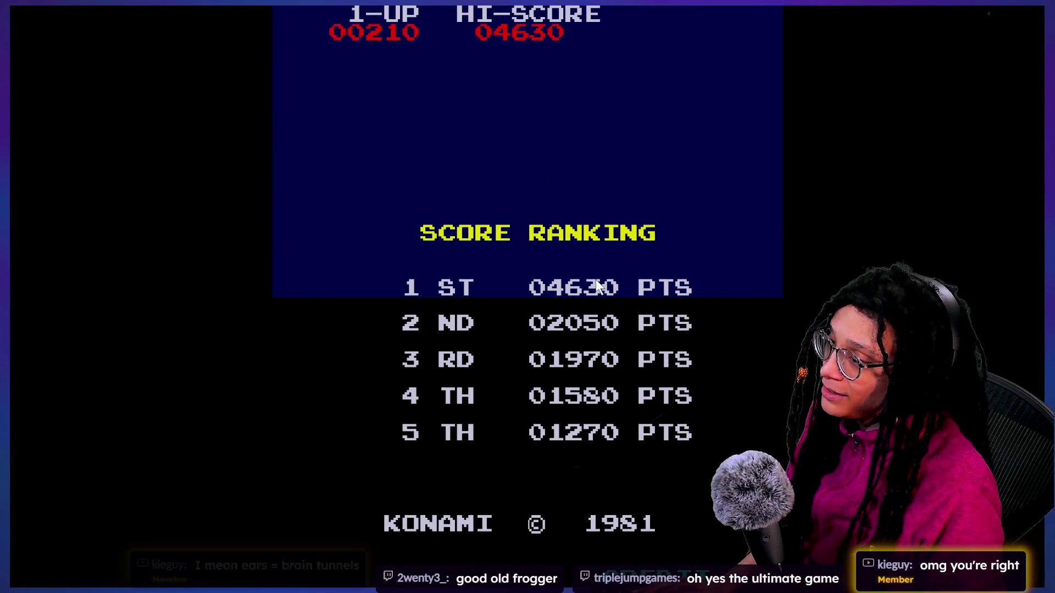
Step: Add a credit, start a fresh game reaching score 00130, then exit fullscreen
{"action": "key", "text": "5"}
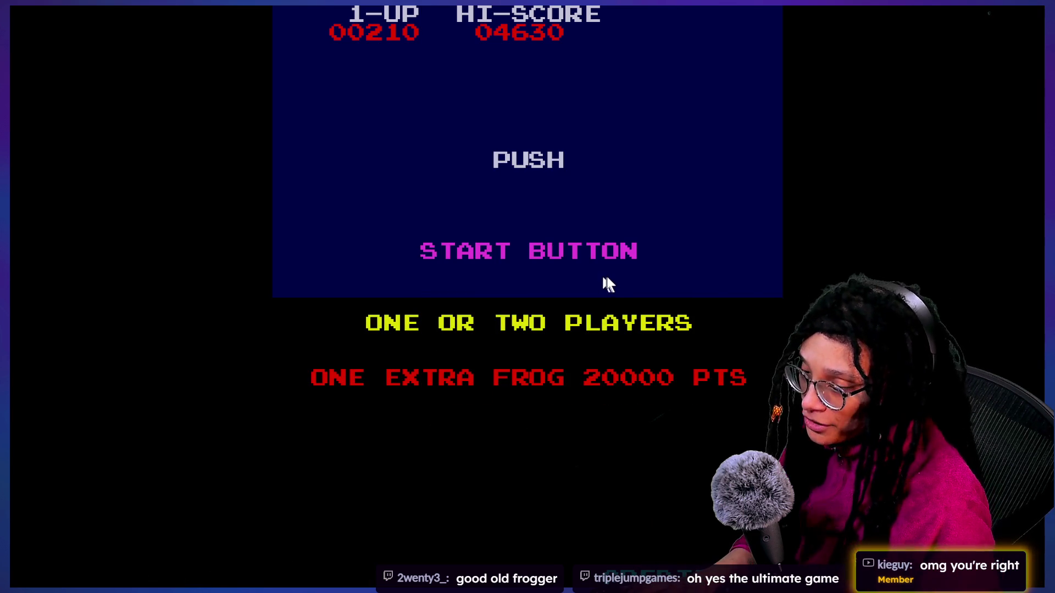
{"action": "key", "text": "1"}
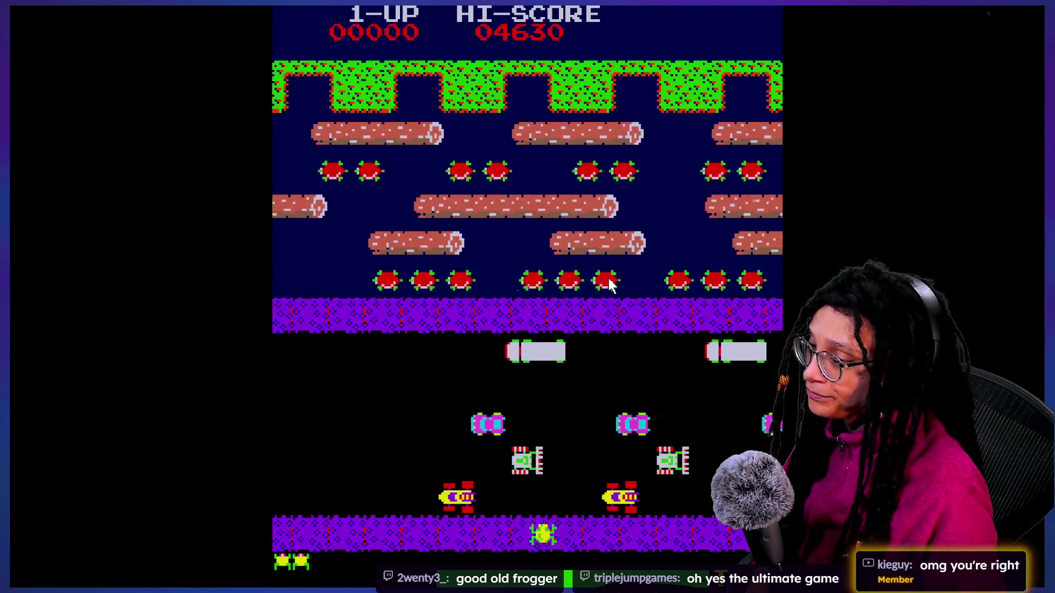
{"action": "key", "text": "Left"}
{"action": "key", "text": "Up"}
{"action": "key", "text": "Up"}
{"action": "key", "text": "Up"}
{"action": "key", "text": "Up"}
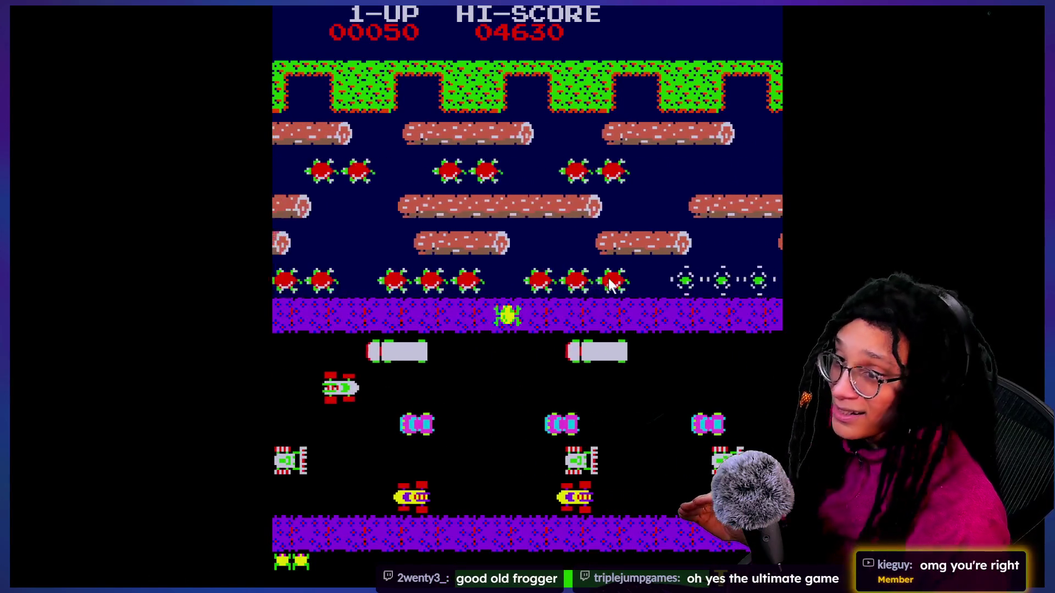
{"action": "key", "text": "Up"}
{"action": "key", "text": "Up"}
{"action": "key", "text": "Up"}
{"action": "key", "text": "Up"}
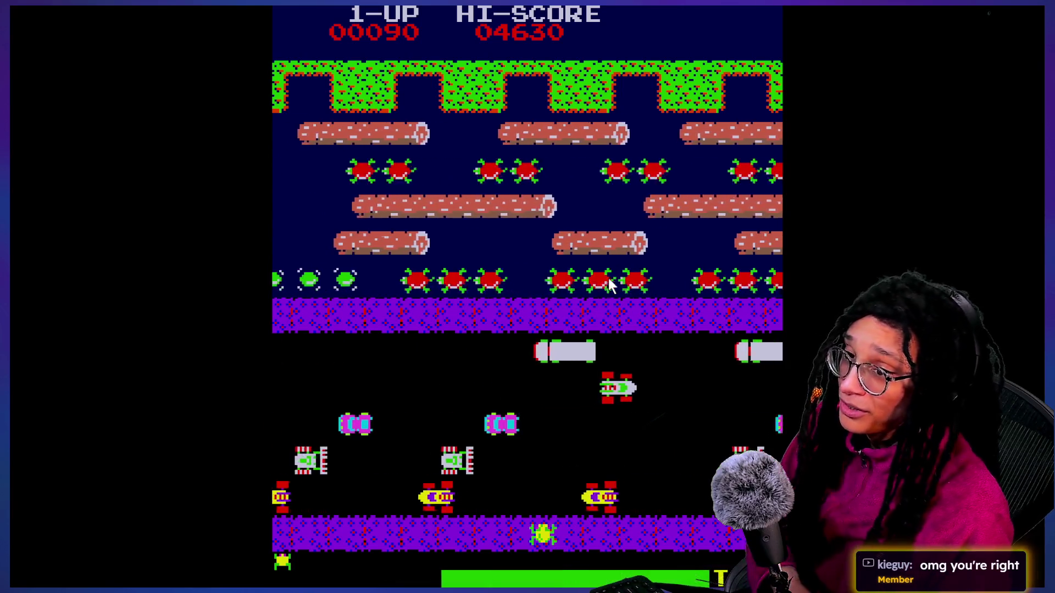
{"action": "key", "text": "Right"}
{"action": "key", "text": "Right"}
{"action": "key", "text": "Up"}
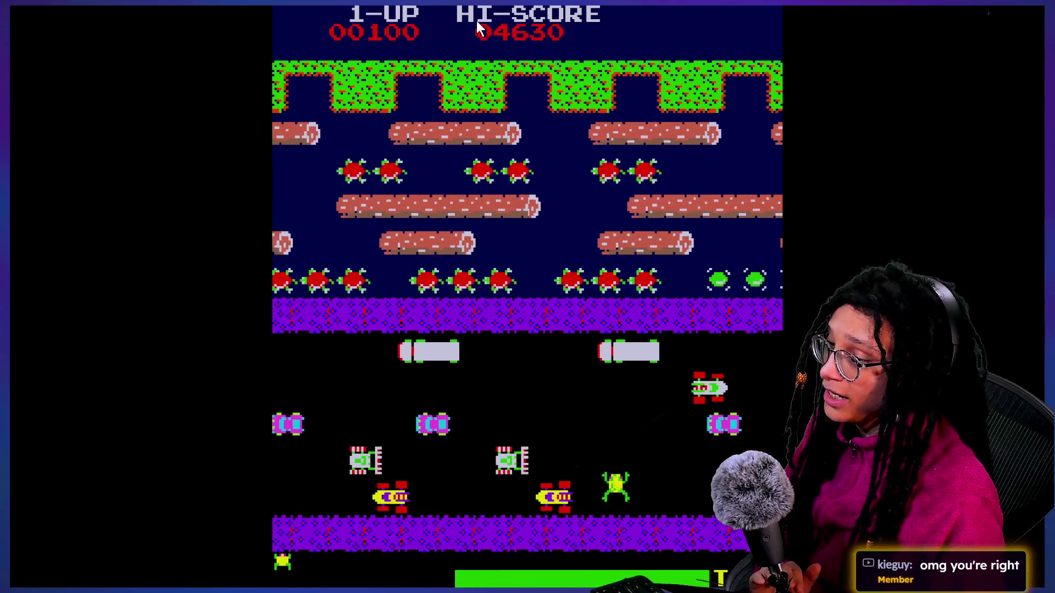
{"action": "key", "text": "Up"}
{"action": "key", "text": "Up"}
{"action": "key", "text": "Up"}
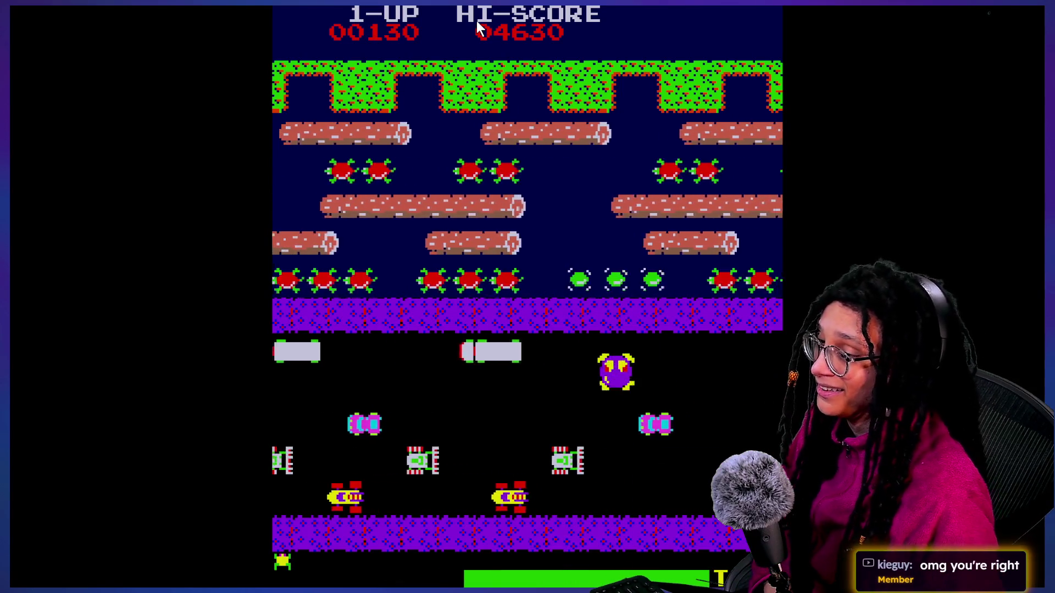
{"action": "key", "text": "Escape"}
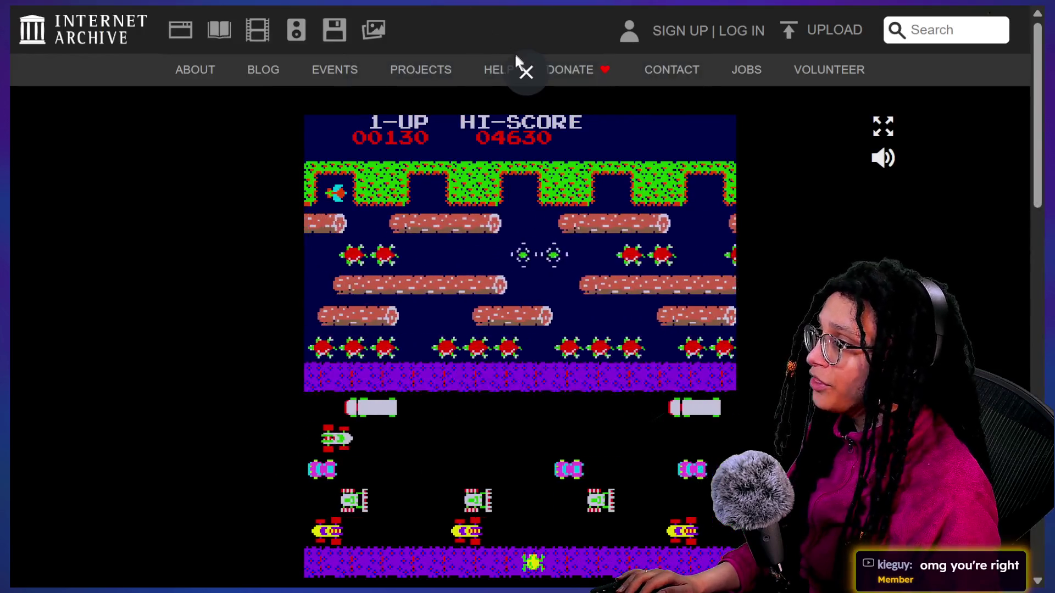
Step: Close the archive.org Frogger tab and scroll the HyperGameDev page to its 2026 and 2025 Game Like Jams
{"action": "left_click", "coordinate": [519, 58]}
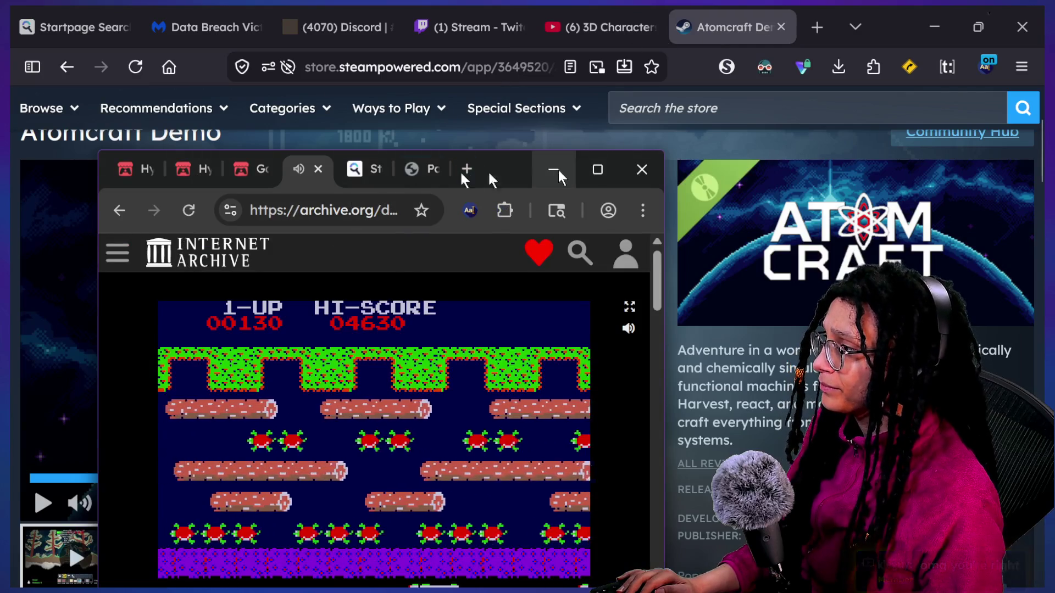
{"action": "left_click", "coordinate": [318, 170]}
{"action": "double_click", "coordinate": [460, 173]}
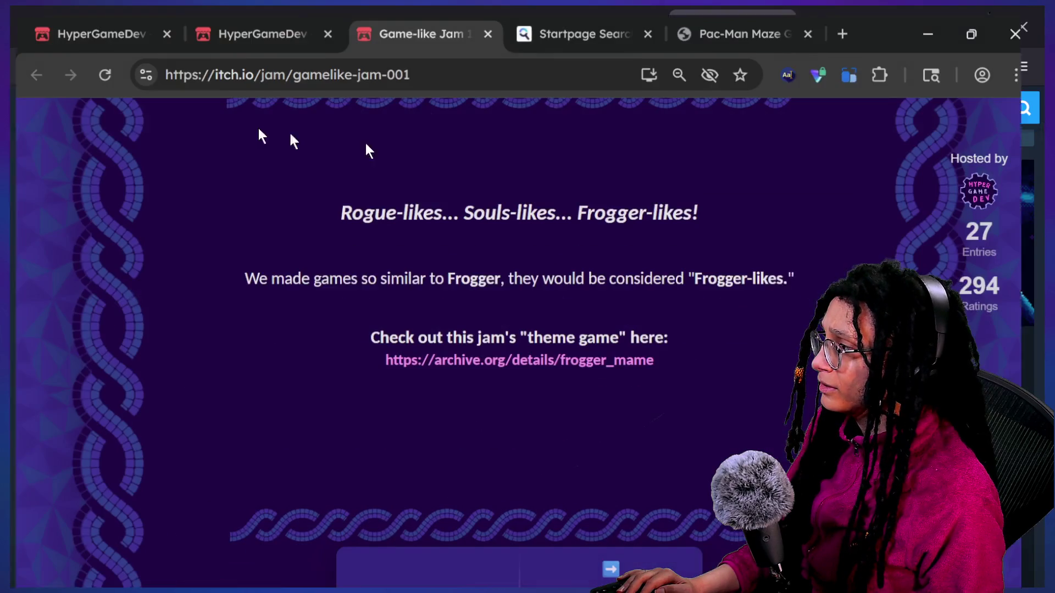
{"action": "left_click", "coordinate": [206, 17]}
{"action": "left_click", "coordinate": [163, 10]}
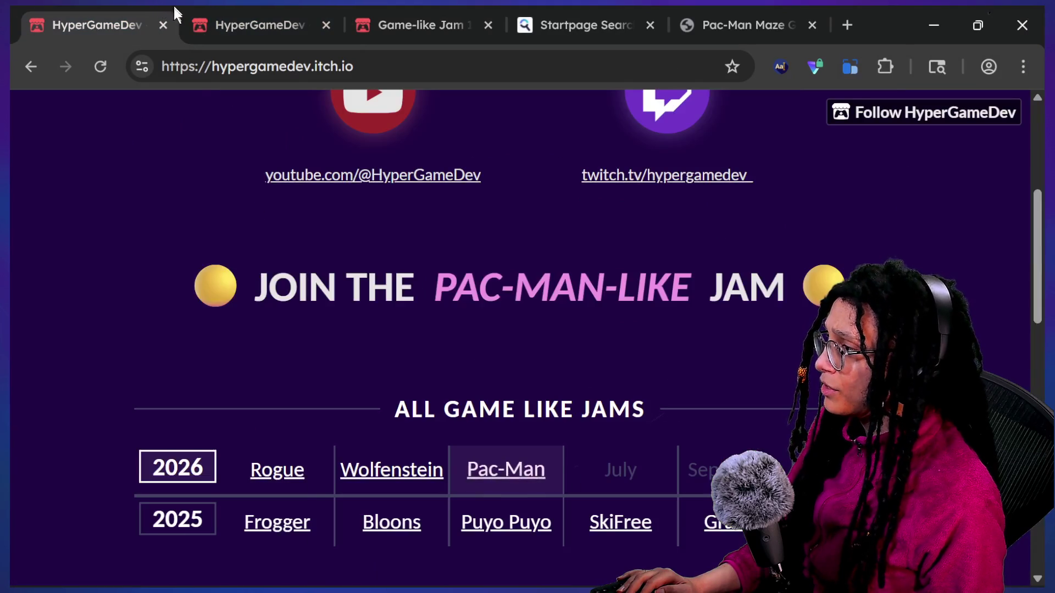
{"action": "scroll", "coordinate": [286, 277], "scroll_direction": "down", "scroll_amount": 15}
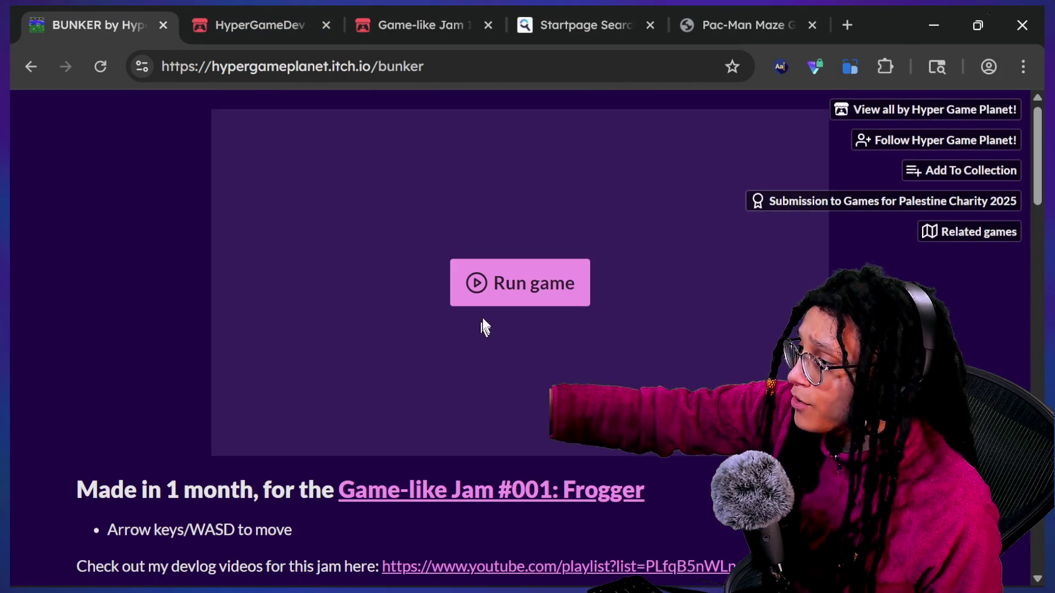
Step: Run BUNKER fullscreen and start a new game from its title menu
{"action": "left_click", "coordinate": [492, 301]}
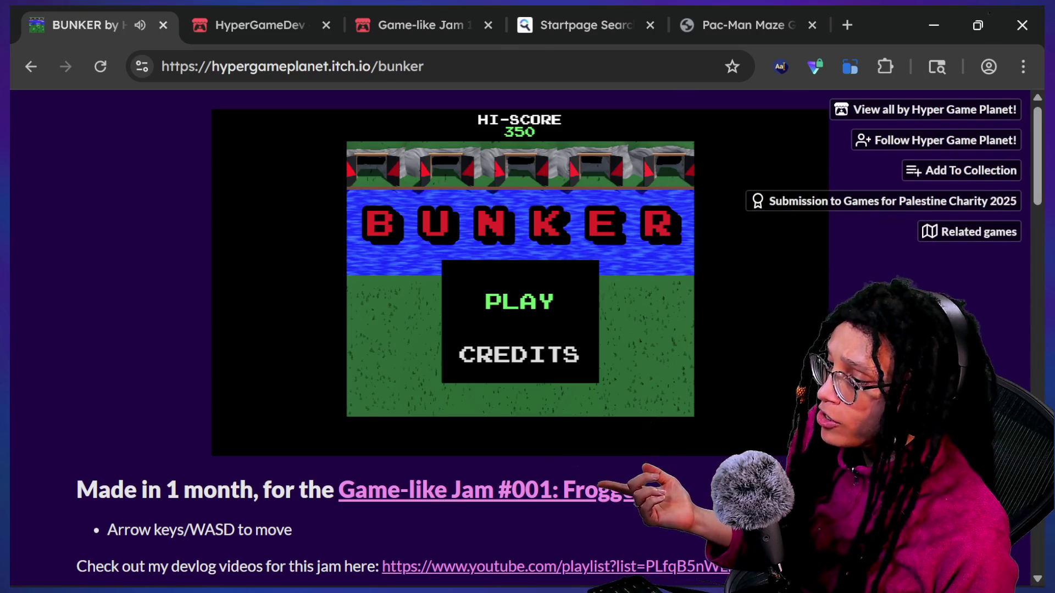
{"action": "left_click", "coordinate": [654, 324]}
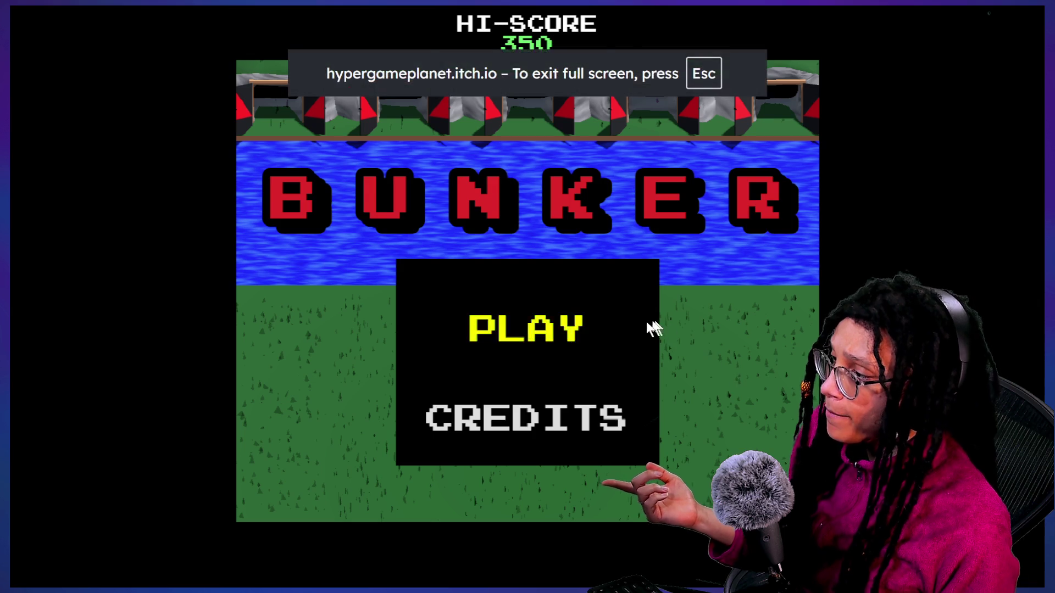
{"action": "left_click", "coordinate": [622, 365]}
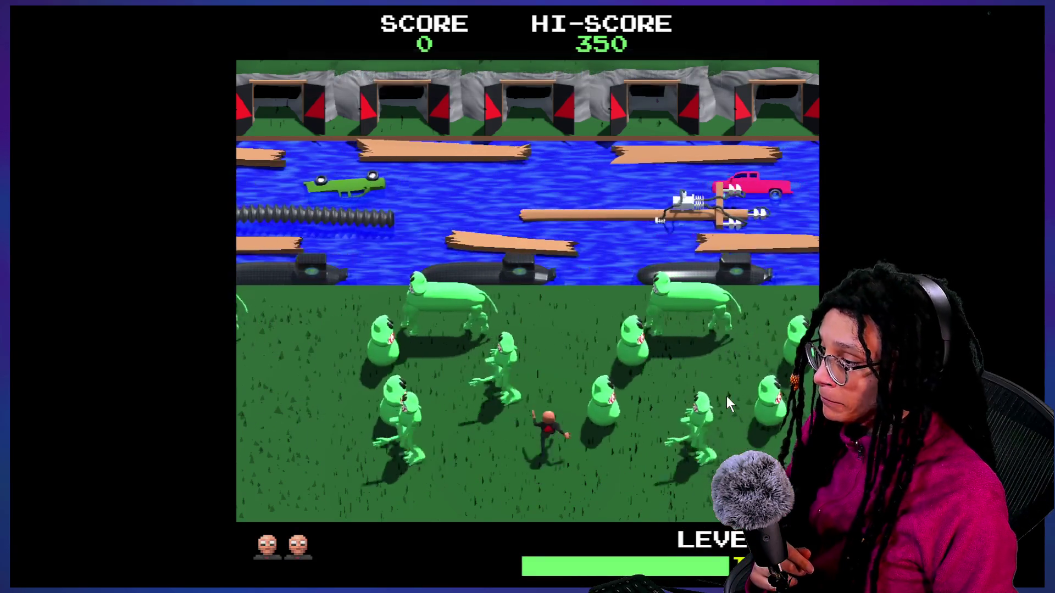
Step: Hop the player up to the river bank for a score of 110, then exit fullscreen
{"action": "key", "text": "Up"}
{"action": "key", "text": "Up"}
{"action": "key", "text": "Up"}
{"action": "key", "text": "Up"}
{"action": "key", "text": "Up"}
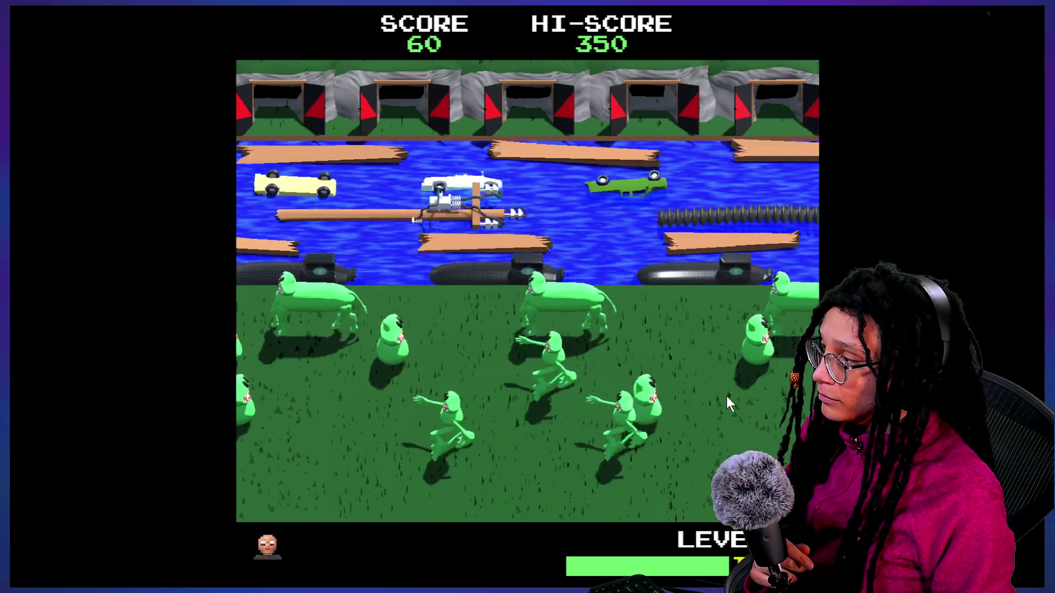
{"action": "key", "text": "Left"}
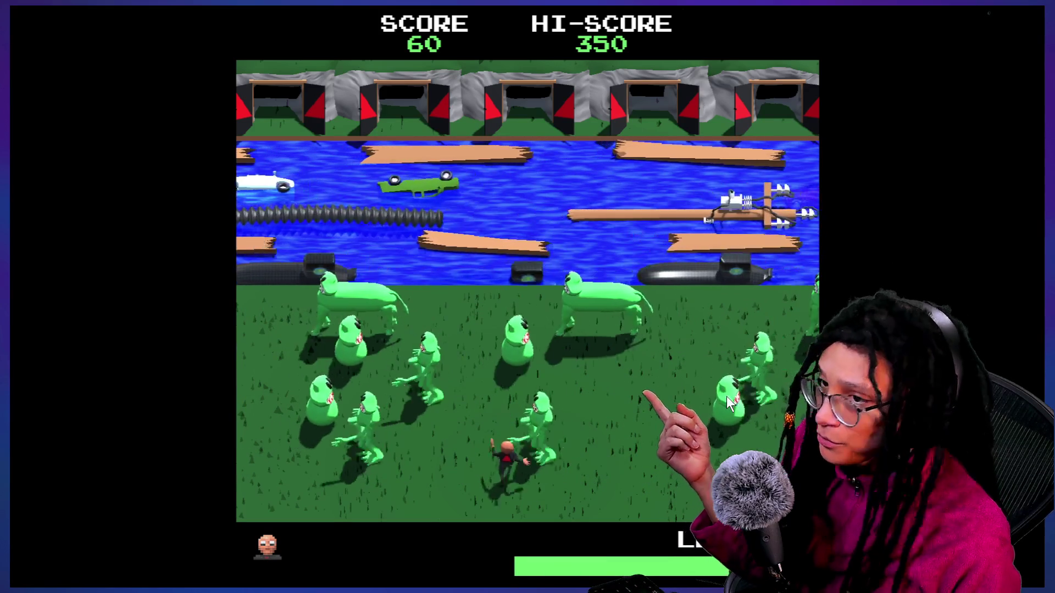
{"action": "key", "text": "Right"}
{"action": "key", "text": "Right"}
{"action": "key", "text": "Up"}
{"action": "key", "text": "Left"}
{"action": "key", "text": "Up"}
{"action": "key", "text": "Up"}
{"action": "key", "text": "Up"}
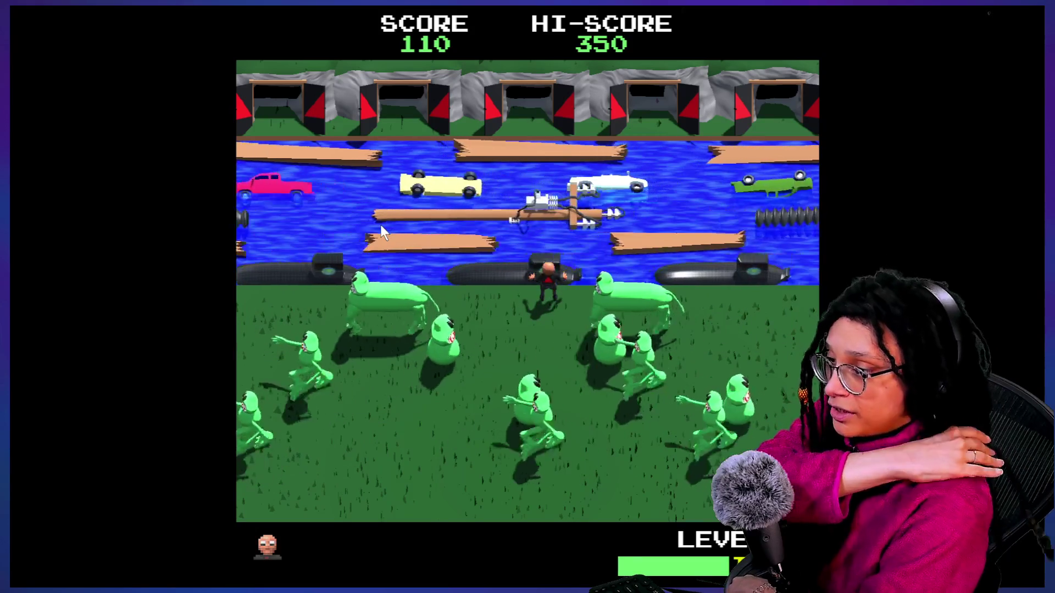
{"action": "key", "text": "Escape"}
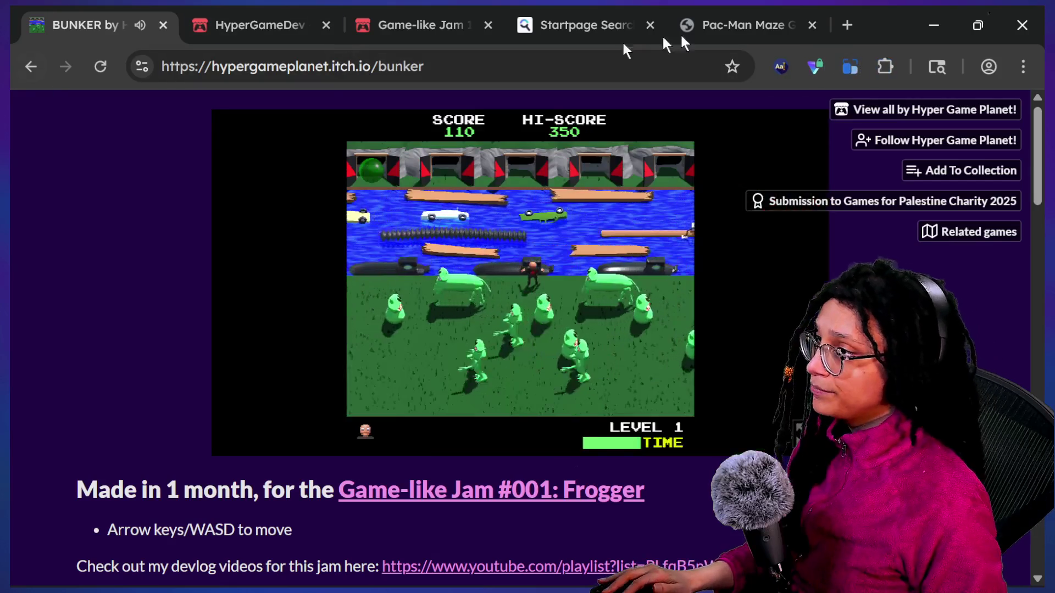
Step: Close the BUNKER tab, restore it with Reopen closed tab, and run the game fullscreen again
{"action": "left_click", "coordinate": [161, 27]}
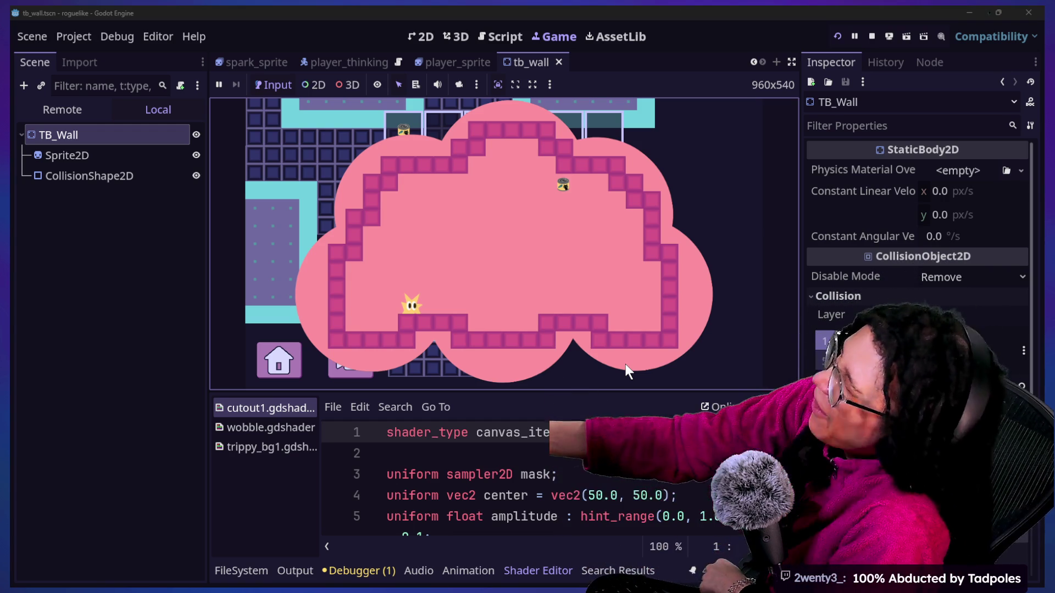
{"action": "key", "text": "alt+Tab"}
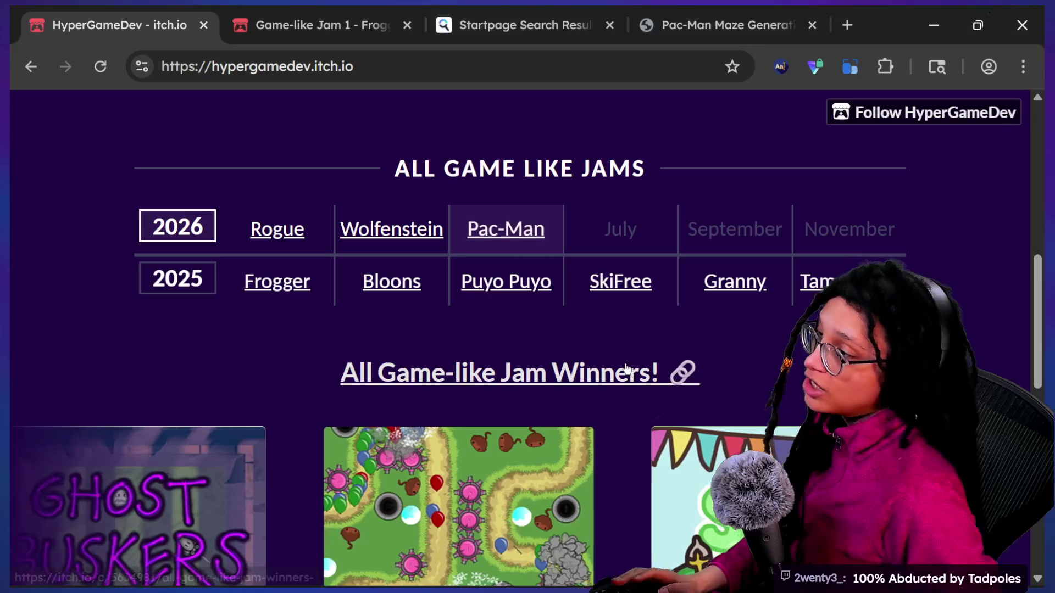
{"action": "right_click", "coordinate": [889, 18]}
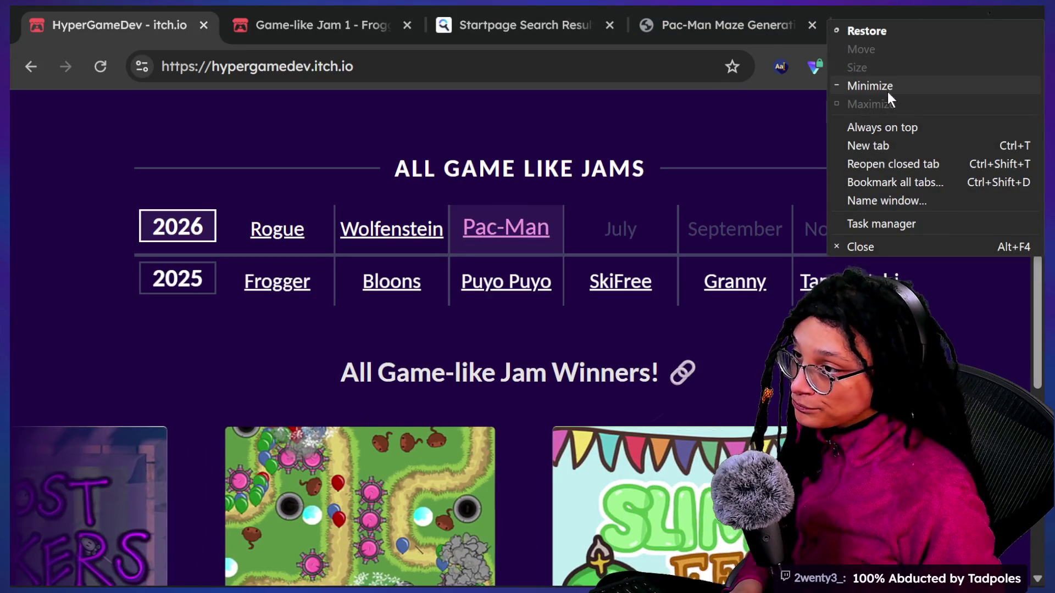
{"action": "left_click", "coordinate": [890, 163]}
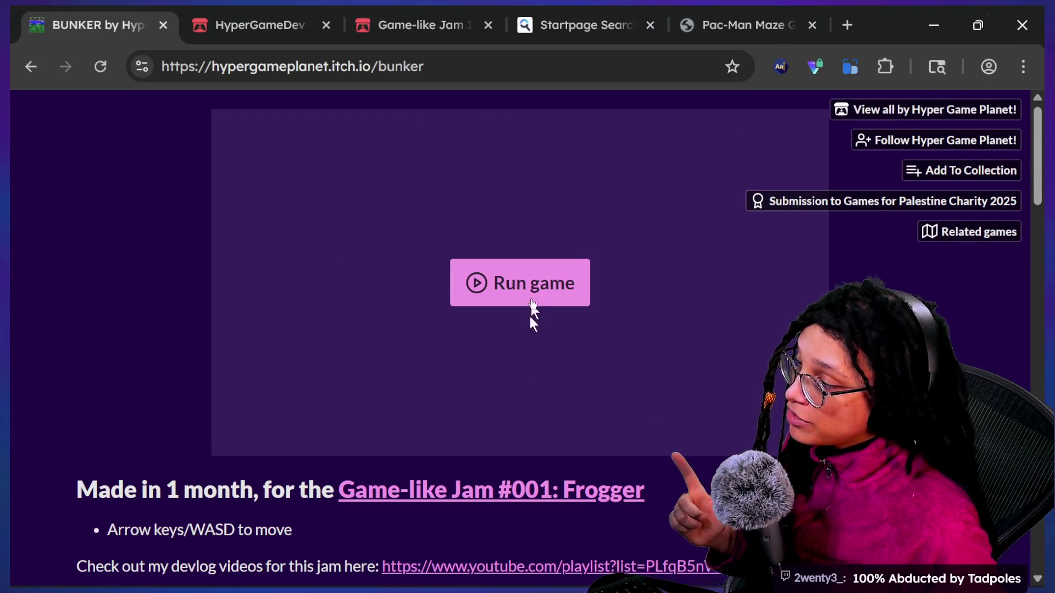
{"action": "left_click", "coordinate": [528, 299]}
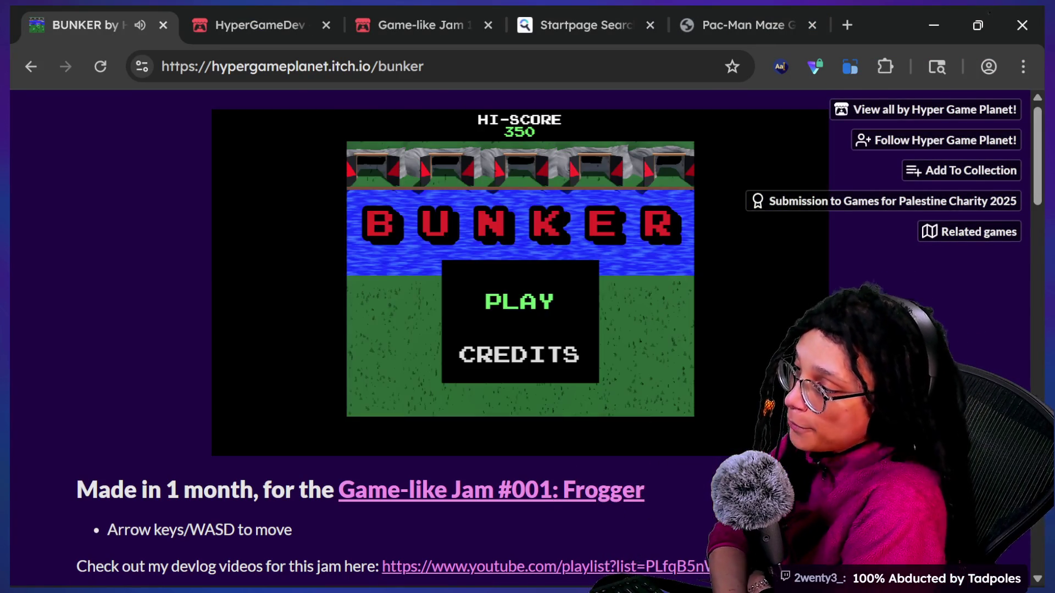
{"action": "left_click", "coordinate": [604, 312]}
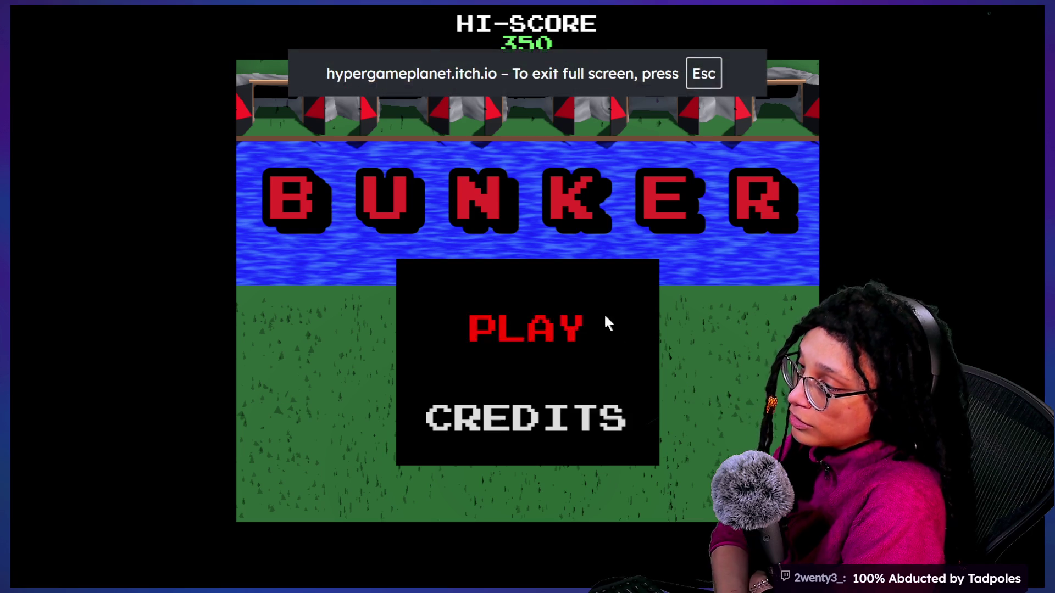
Step: Play two more rounds of BUNKER, hopping the player toward the river and onto the submarine
{"action": "left_click", "coordinate": [597, 316]}
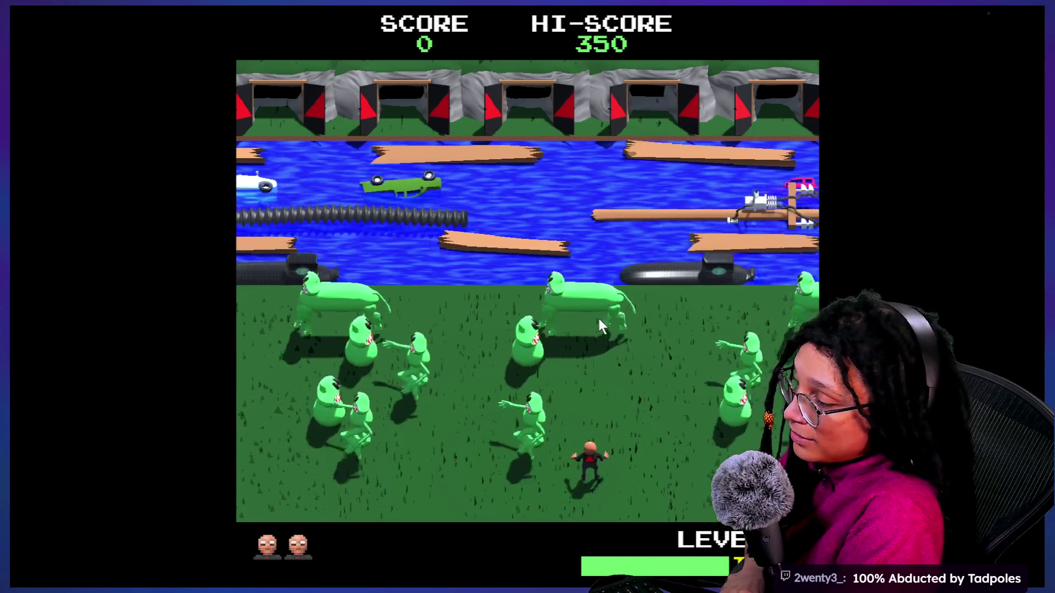
{"action": "key", "text": "Up"}
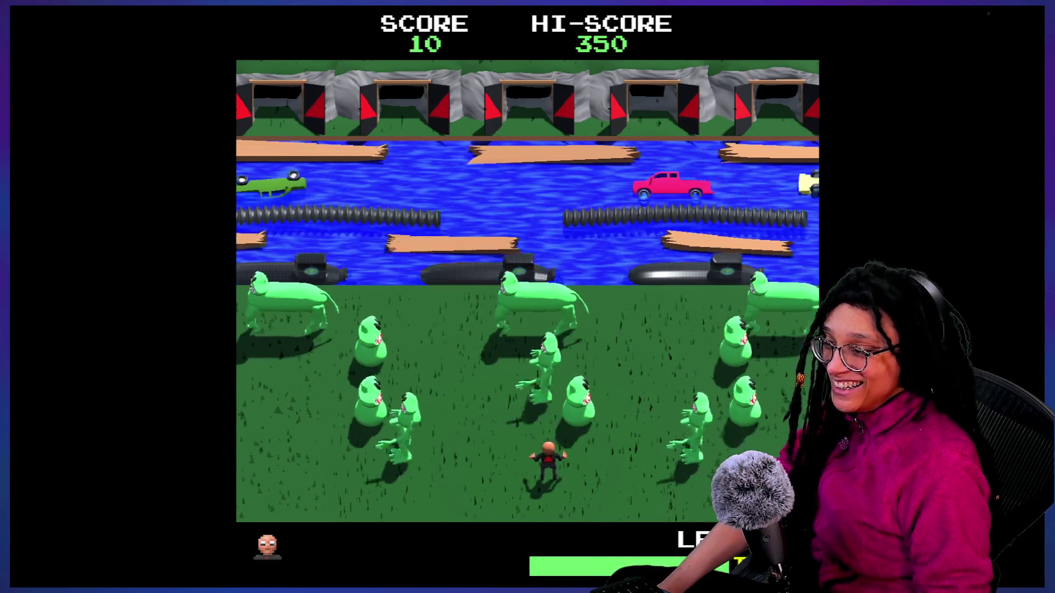
{"action": "key", "text": "Up"}
{"action": "key", "text": "Up"}
{"action": "key", "text": "Up"}
{"action": "key", "text": "Up"}
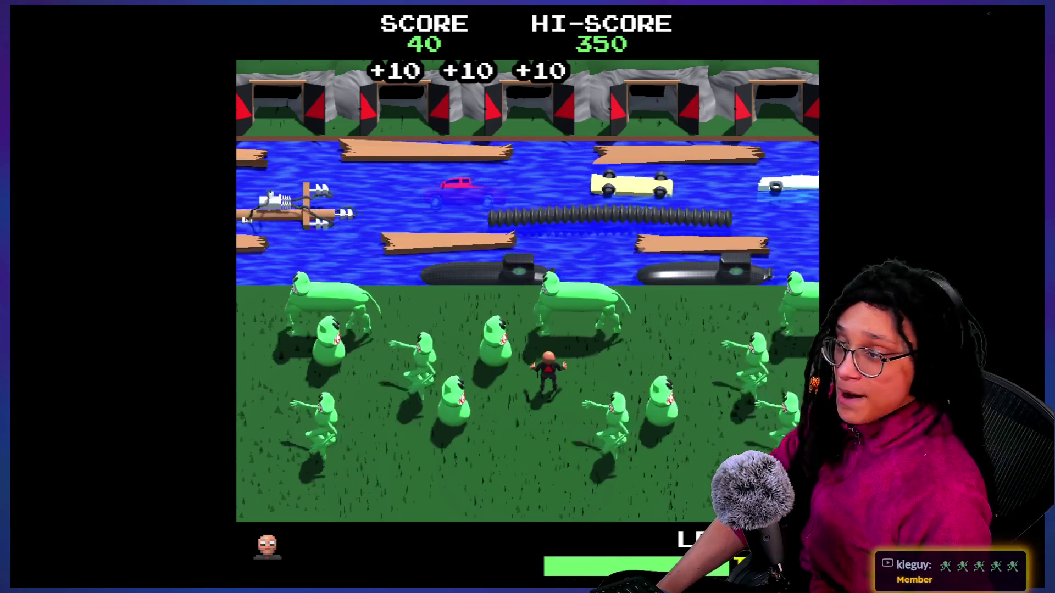
{"action": "key", "text": "Up"}
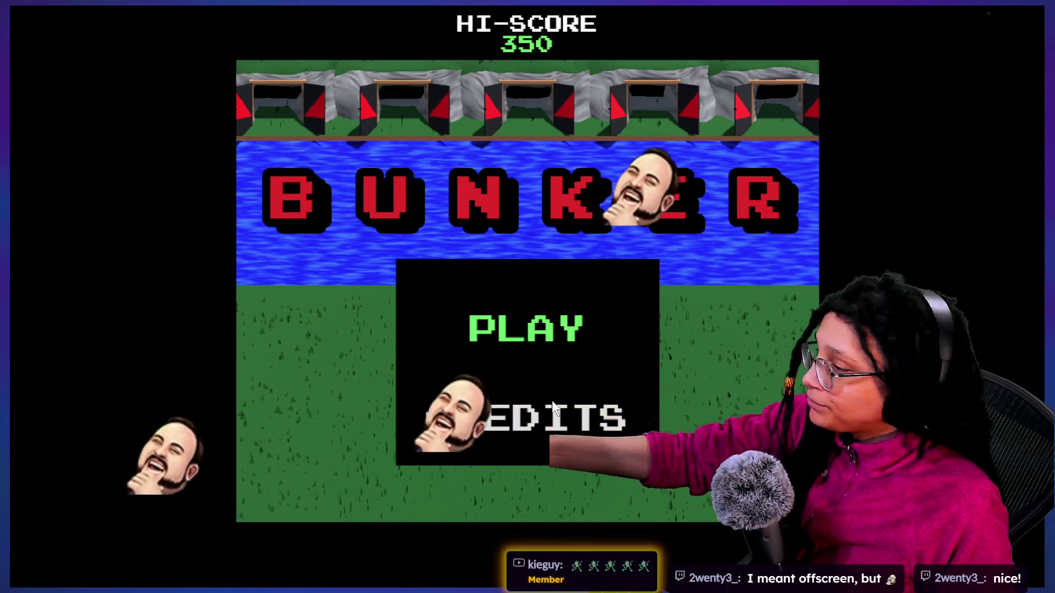
{"action": "left_click", "coordinate": [473, 306]}
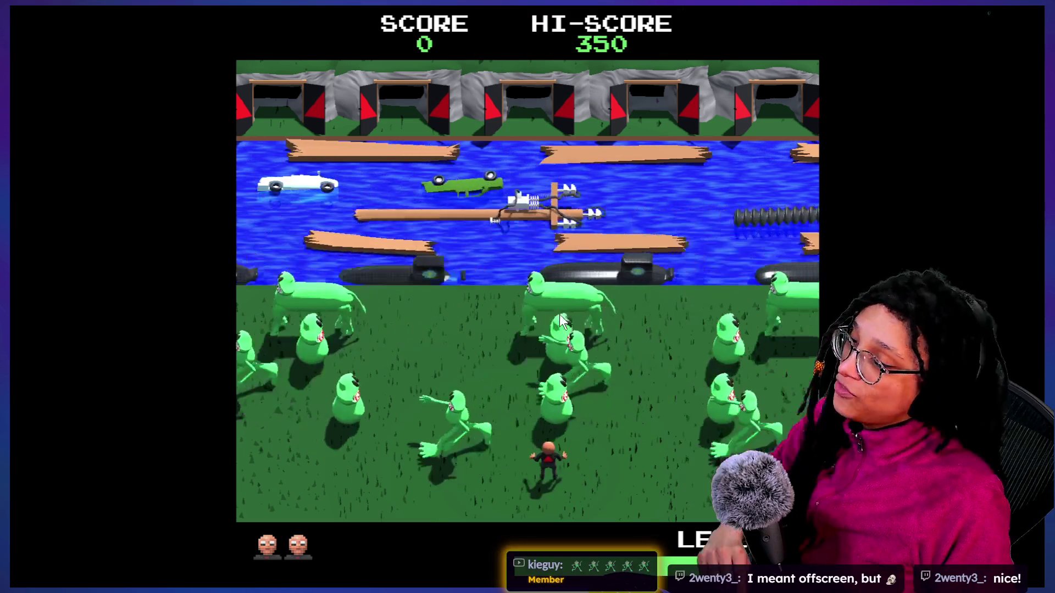
{"action": "key", "text": "Up"}
{"action": "key", "text": "Up"}
{"action": "key", "text": "Up"}
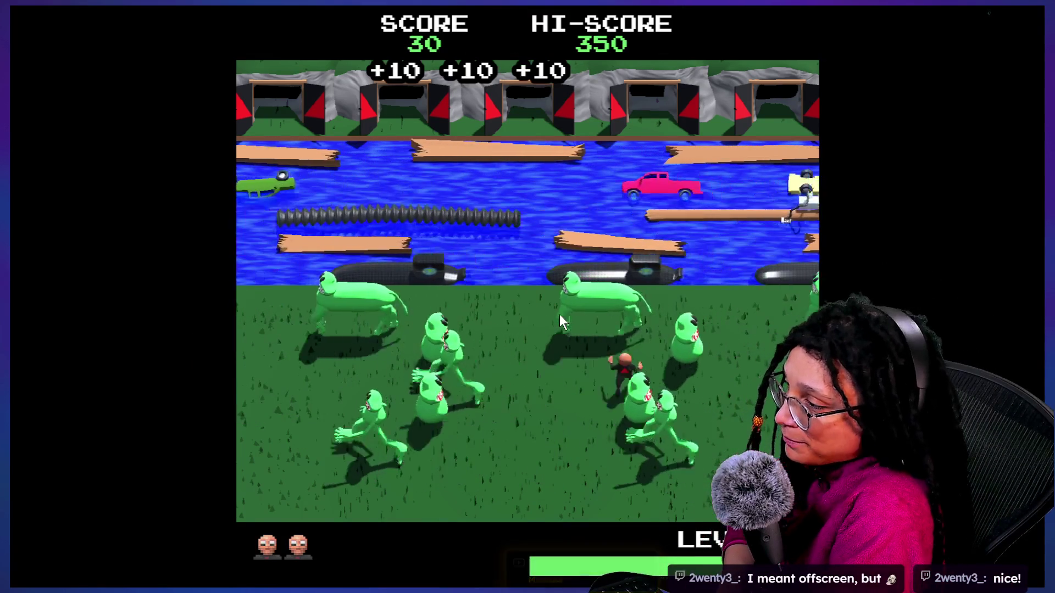
{"action": "key", "text": "Up"}
{"action": "key", "text": "Up"}
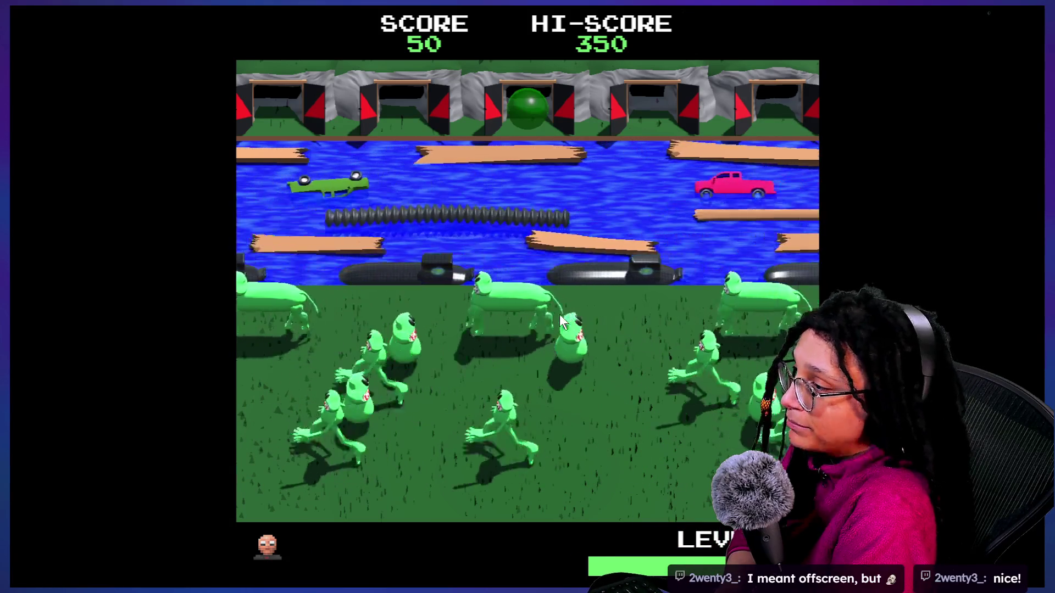
{"action": "key", "text": "Right"}
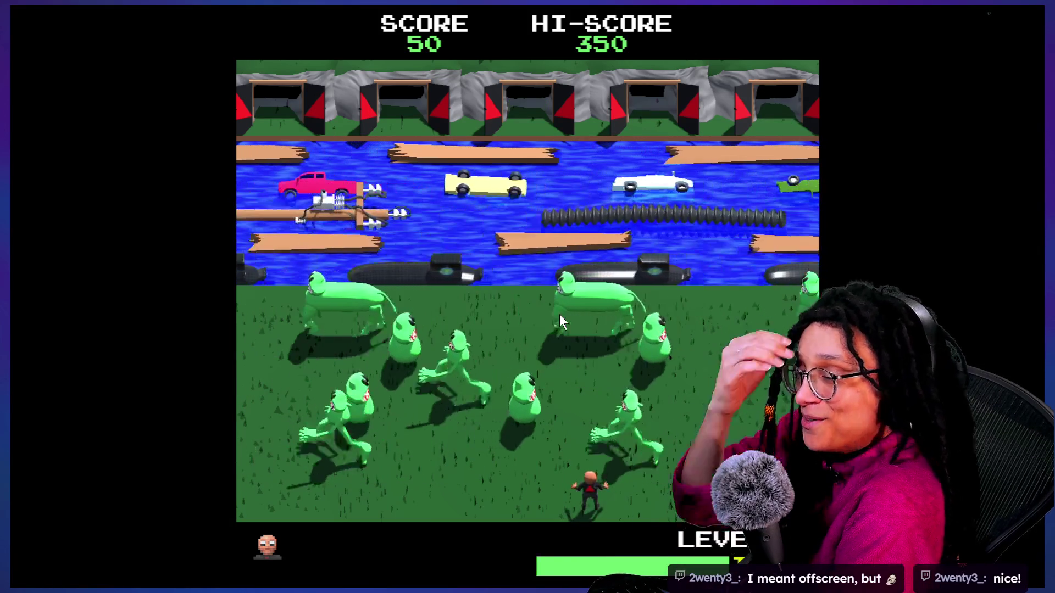
Step: Exit fullscreen, close the BUNKER page and return to the Godot editor
{"action": "key", "text": "Escape"}
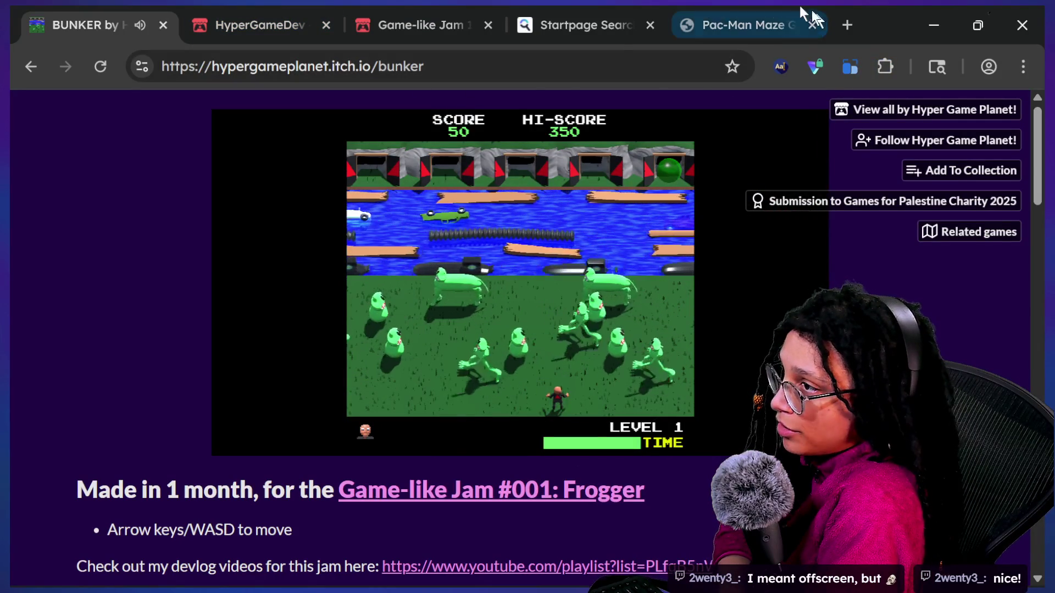
{"action": "left_click", "coordinate": [156, 18]}
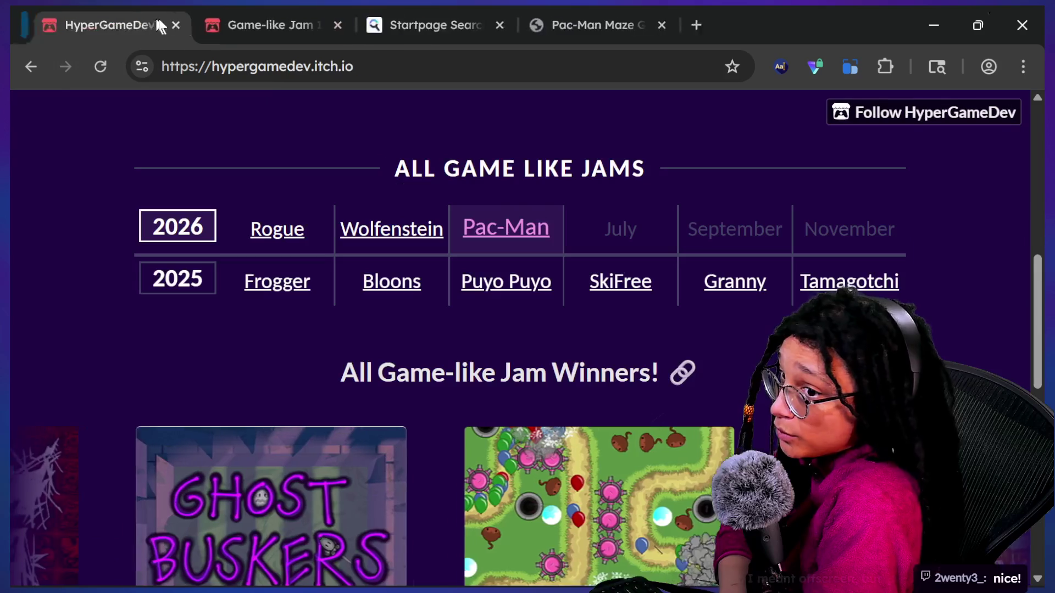
{"action": "key", "text": "alt+Tab"}
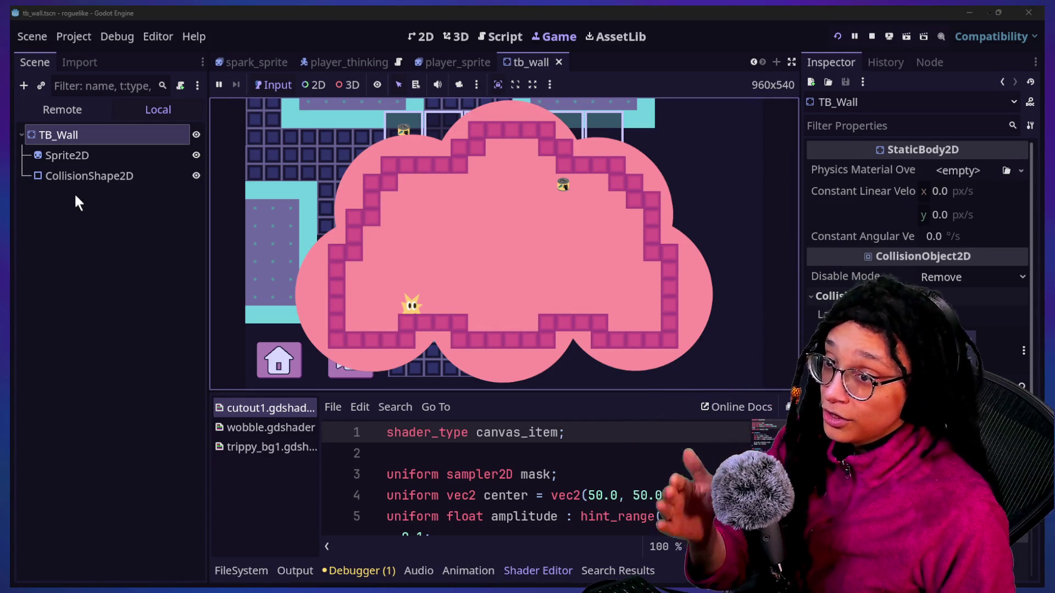
Step: Inspect the Sprite2D node and earlier scene tabs, steer the star player, then switch to the HyperGameDev page
{"action": "left_click", "coordinate": [136, 156]}
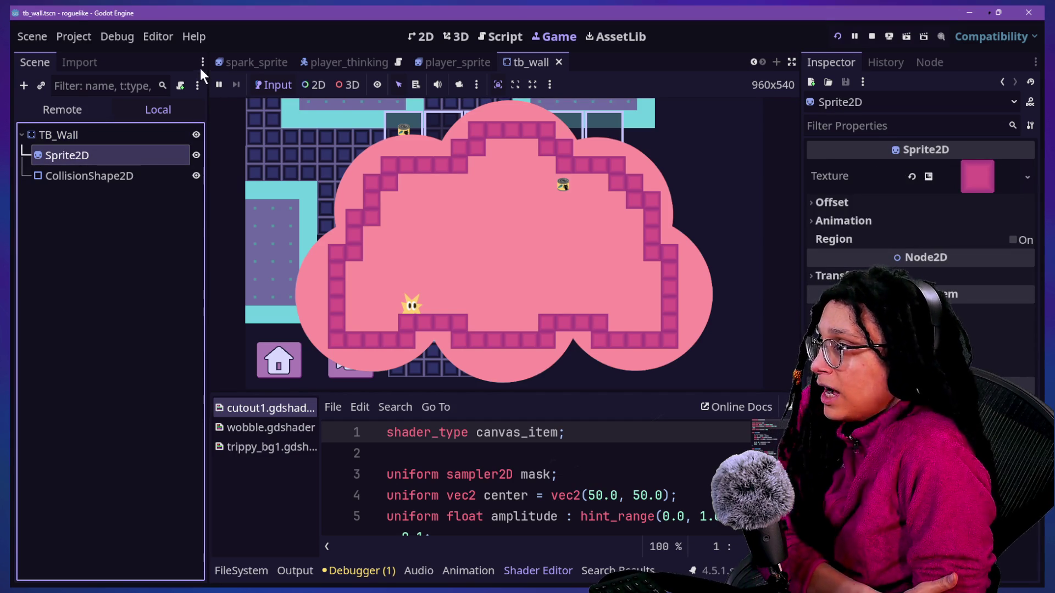
{"action": "left_click", "coordinate": [644, 166]}
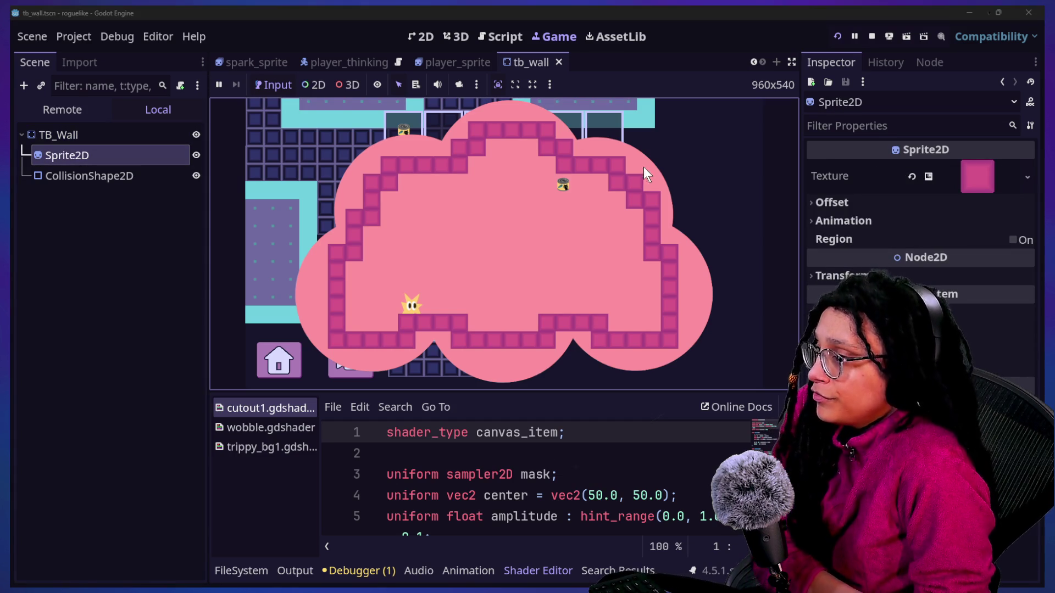
{"action": "left_click", "coordinate": [753, 62]}
{"action": "left_click", "coordinate": [753, 62]}
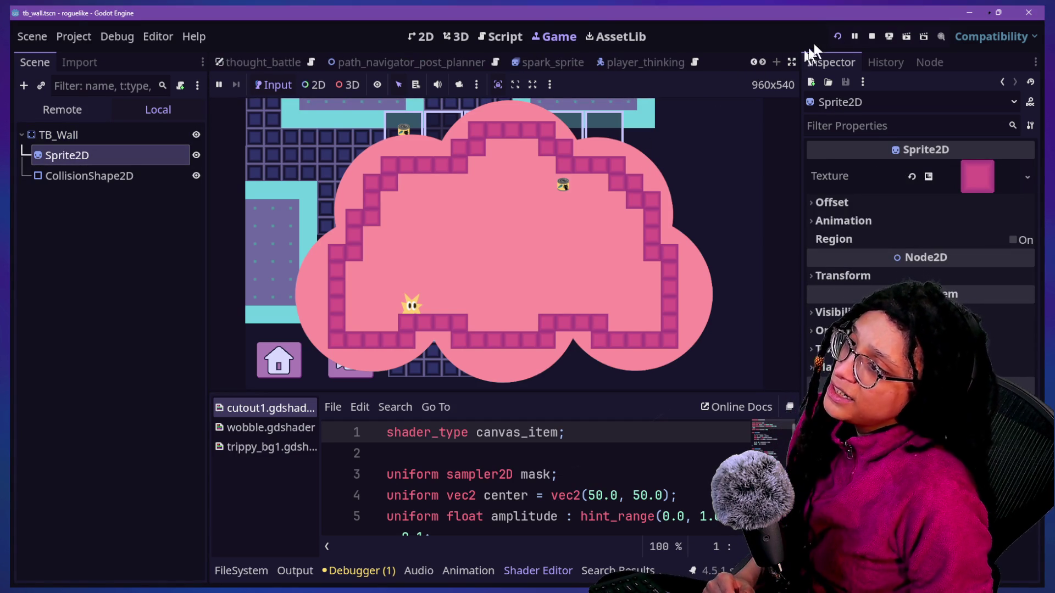
{"action": "left_click", "coordinate": [509, 166]}
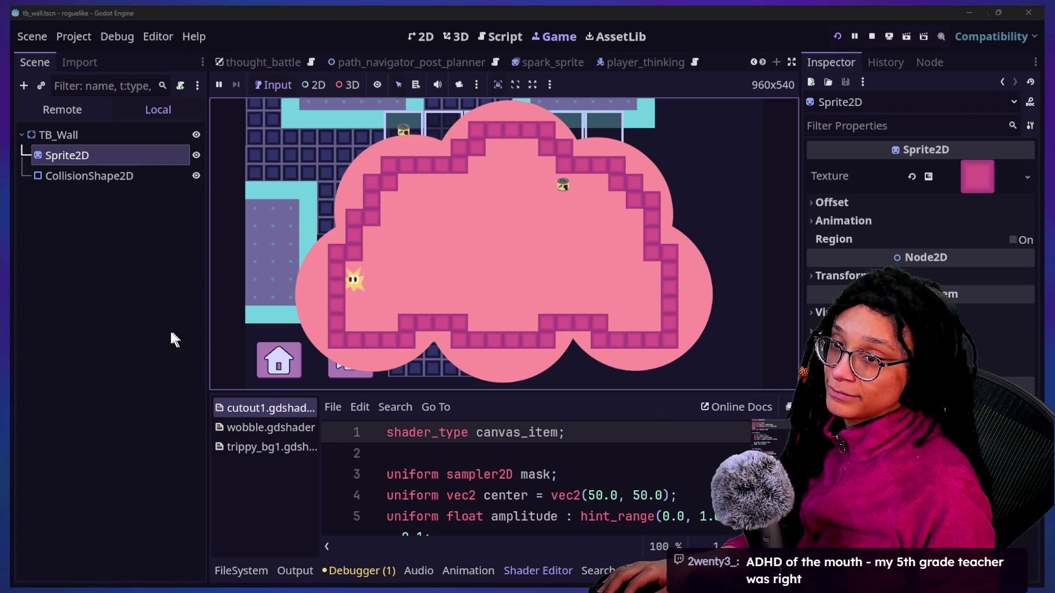
{"action": "key", "text": "alt+Tab"}
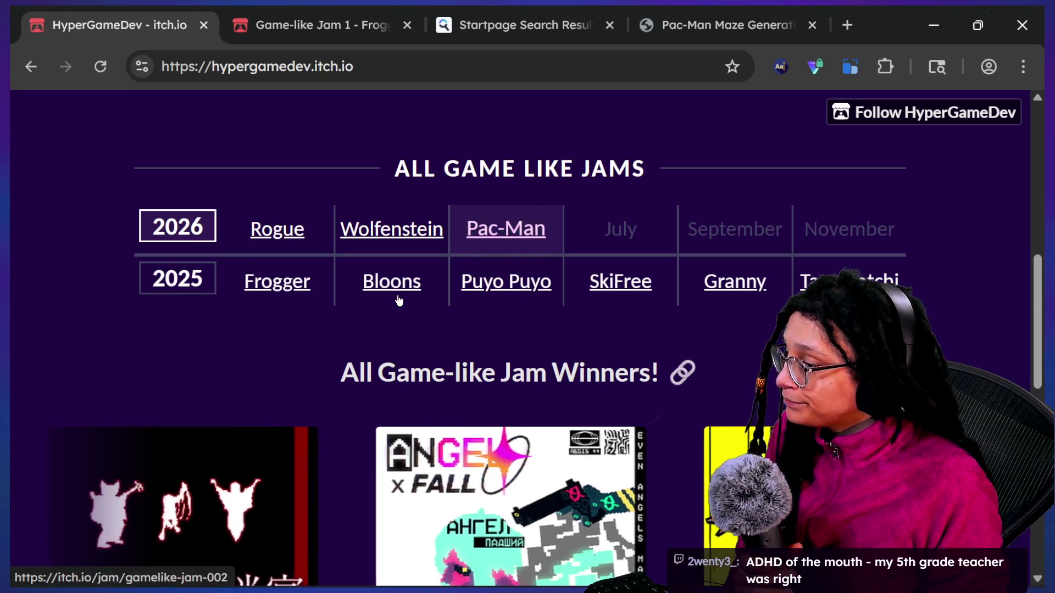
Step: Scroll the HyperGameDev jam list and open the 2026 Pac-Man Game-like Jam page
{"action": "scroll", "coordinate": [404, 297], "scroll_direction": "down", "scroll_amount": 5}
{"action": "scroll", "coordinate": [399, 298], "scroll_direction": "up", "scroll_amount": 3}
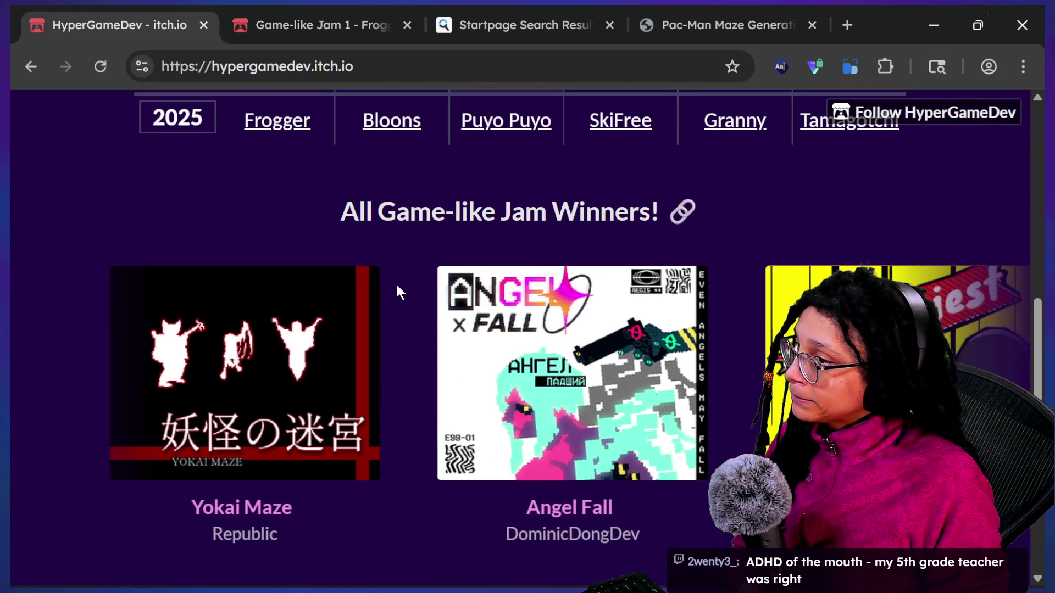
{"action": "scroll", "coordinate": [397, 292], "scroll_direction": "up", "scroll_amount": 1}
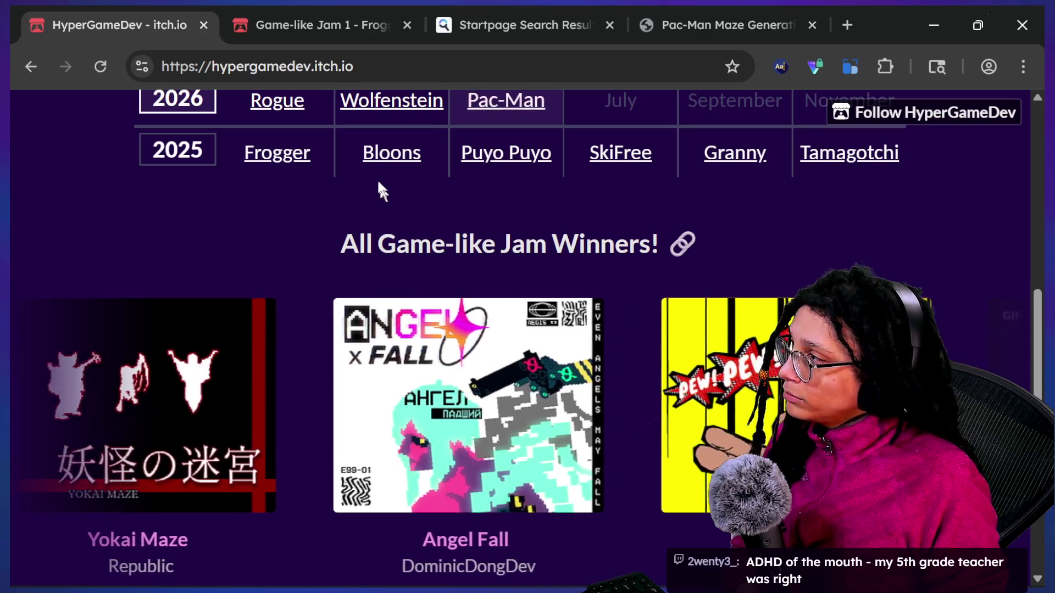
{"action": "key", "text": "alt+Tab"}
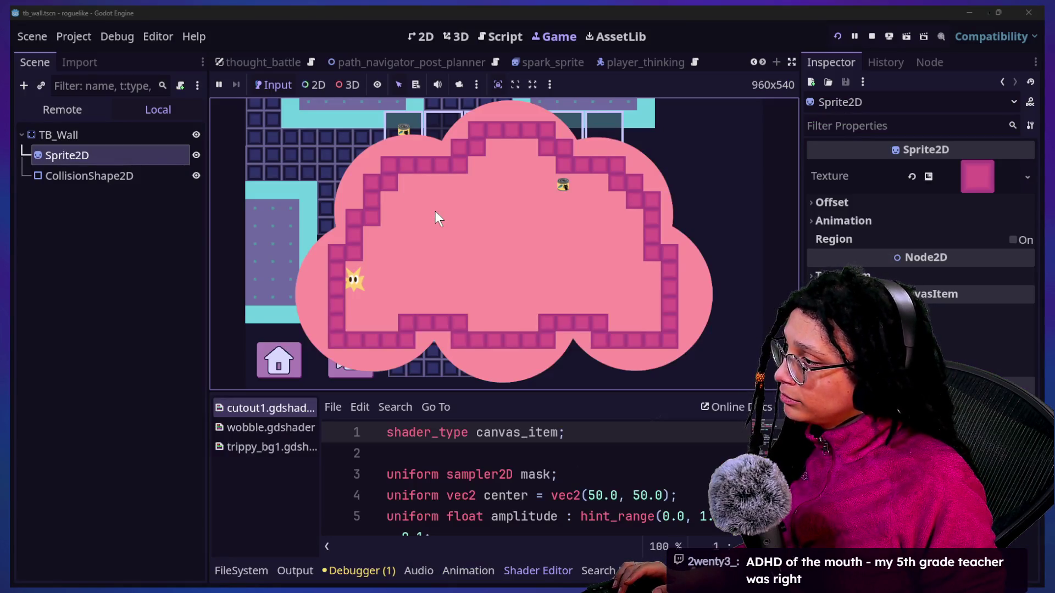
{"action": "key", "text": "alt+Tab"}
{"action": "scroll", "coordinate": [440, 245], "scroll_direction": "up", "scroll_amount": 1}
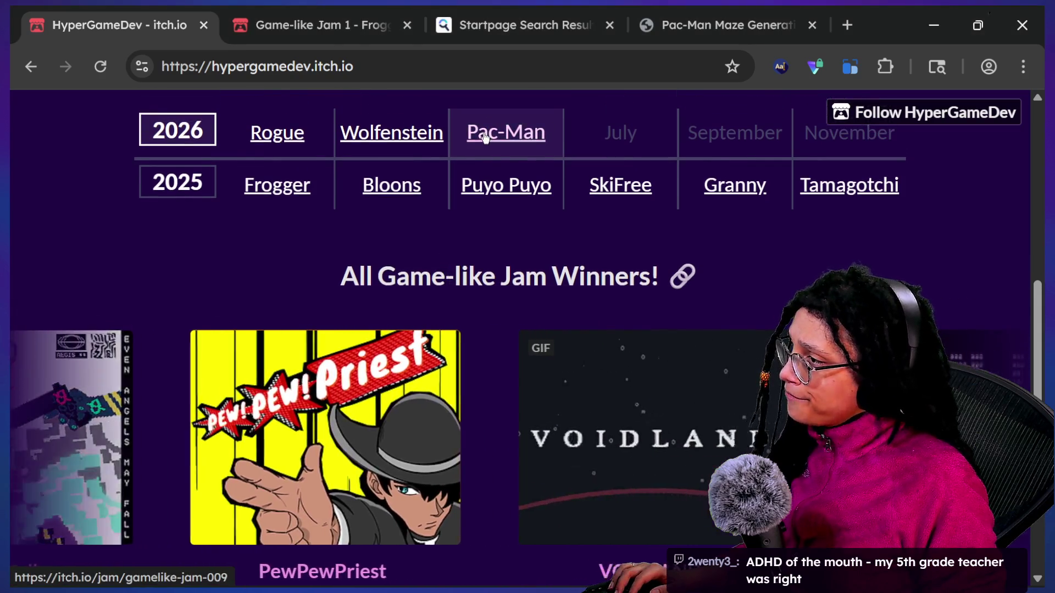
{"action": "left_click", "coordinate": [485, 137]}
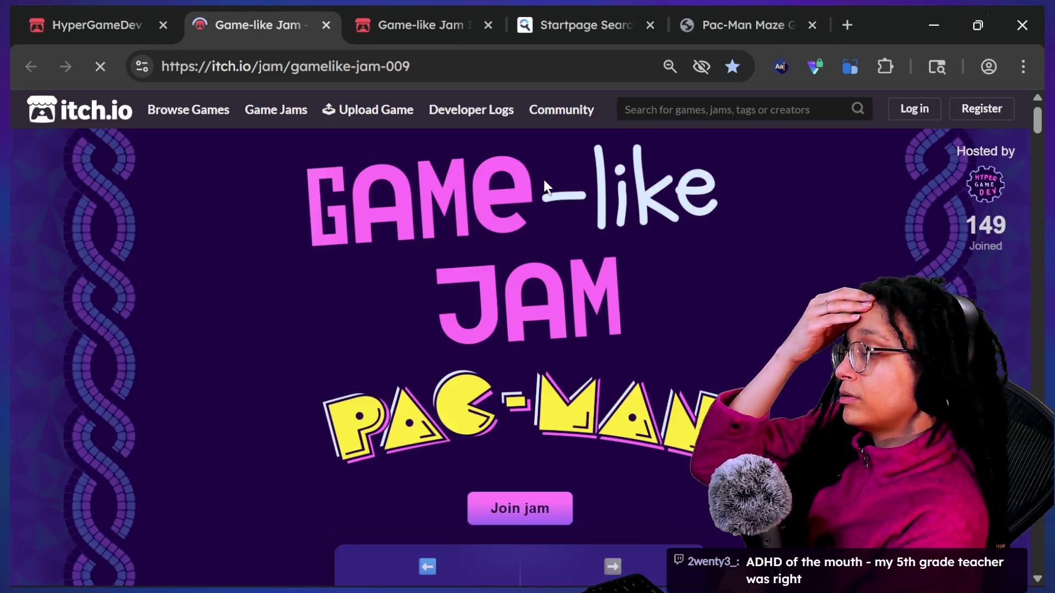
Step: Scroll the Pac-Man jam page down to the Other variants cards, then focus the browser
{"action": "scroll", "coordinate": [544, 180], "scroll_direction": "down", "scroll_amount": 15}
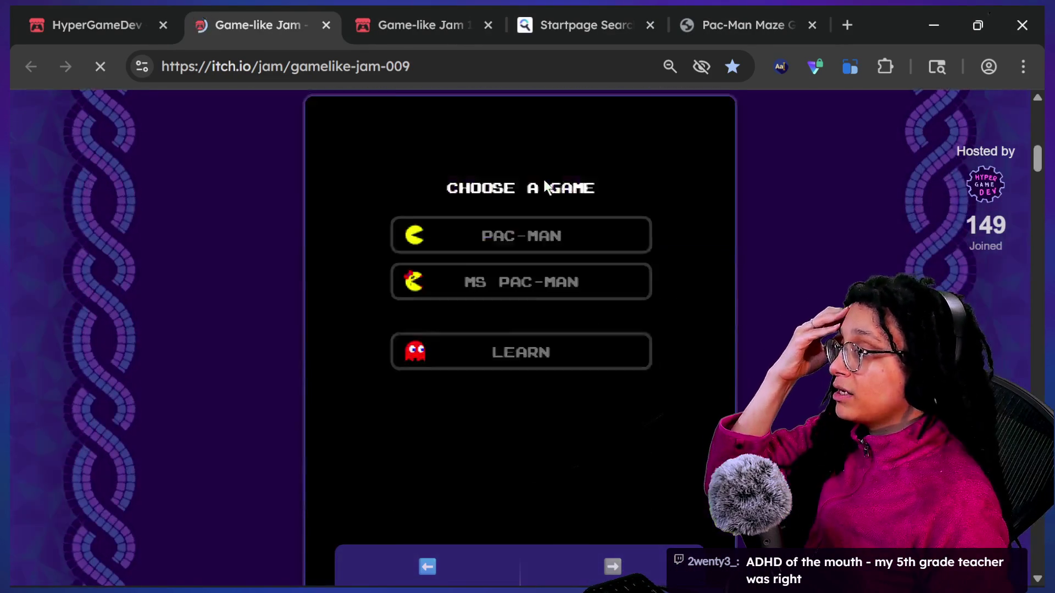
{"action": "scroll", "coordinate": [544, 187], "scroll_direction": "down", "scroll_amount": 4}
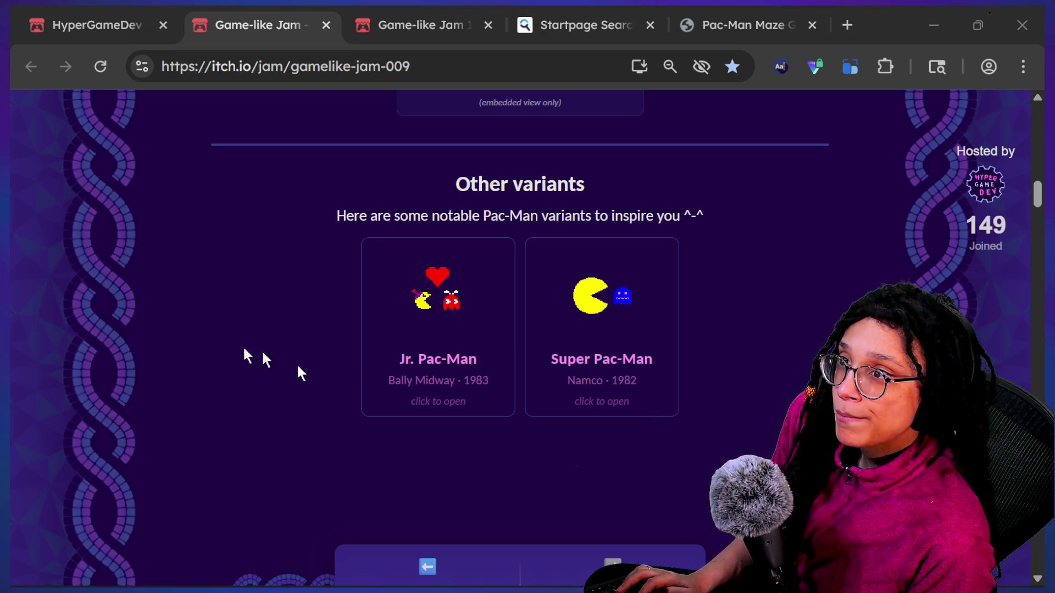
{"action": "left_click", "coordinate": [596, 175]}
Step: Reach the Jr. Pac-Man archive.org page via the 'archi' address suggestion and launch its emulator fullscreen
{"action": "left_click", "coordinate": [586, 11]}
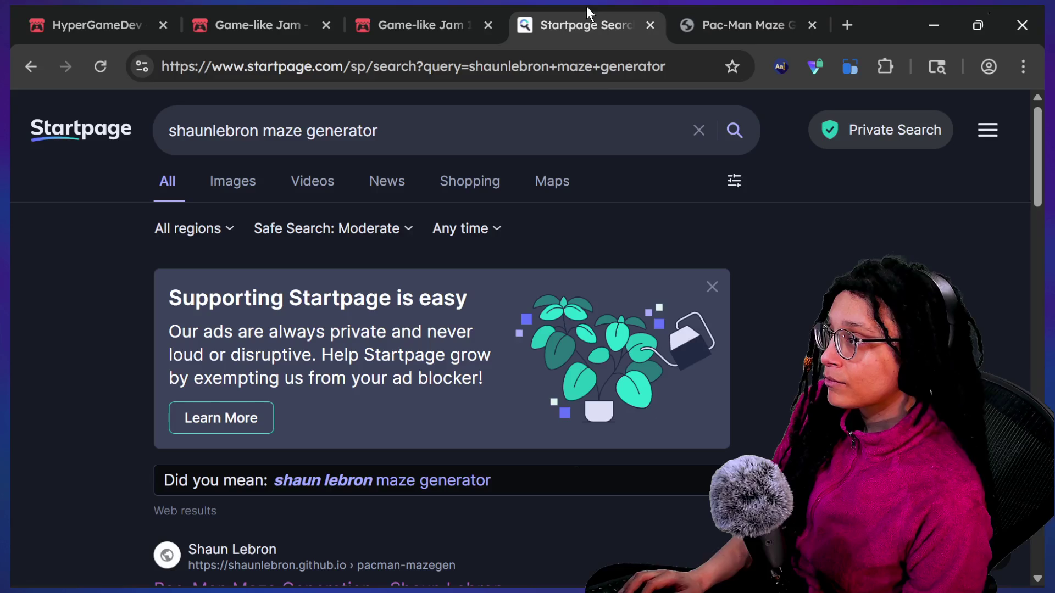
{"action": "left_click", "coordinate": [593, 68]}
{"action": "type", "text": "archi"}
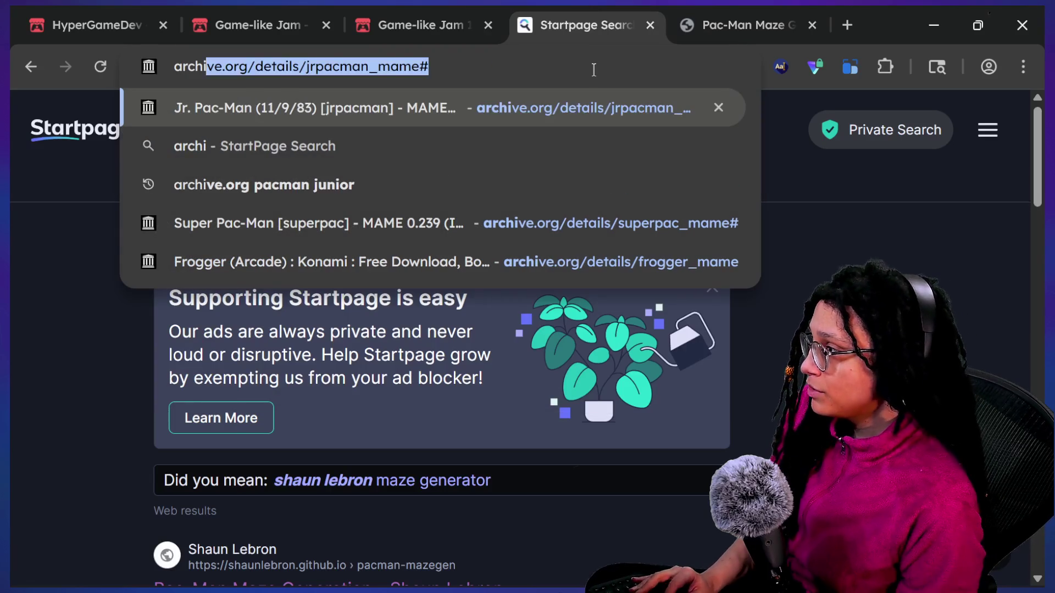
{"action": "key", "text": "Down"}
{"action": "key", "text": "Down"}
{"action": "key", "text": "Up"}
{"action": "key", "text": "Up"}
{"action": "key", "text": "Return"}
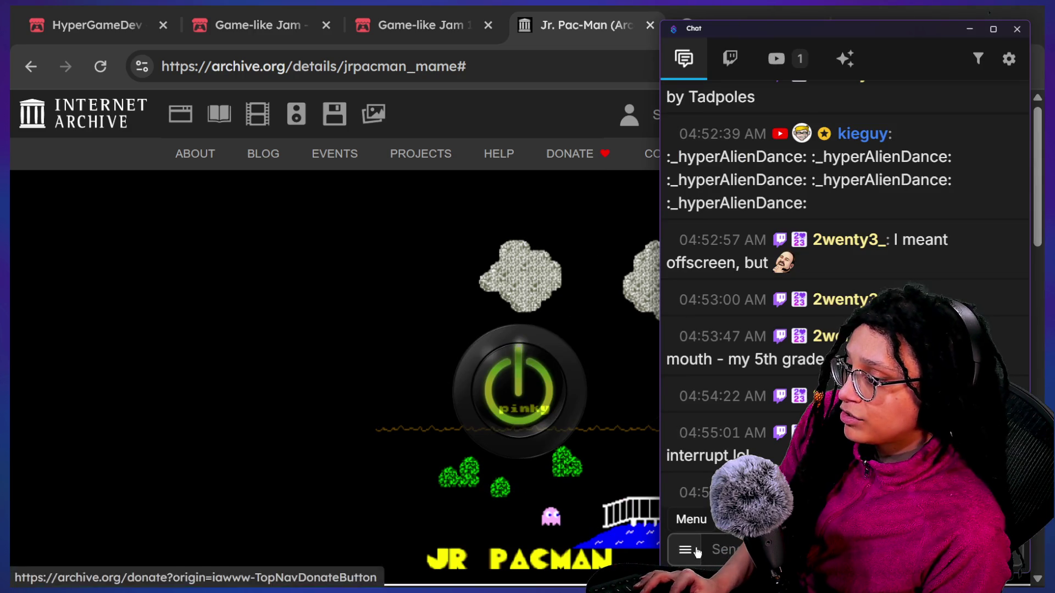
{"action": "left_click", "coordinate": [428, 348]}
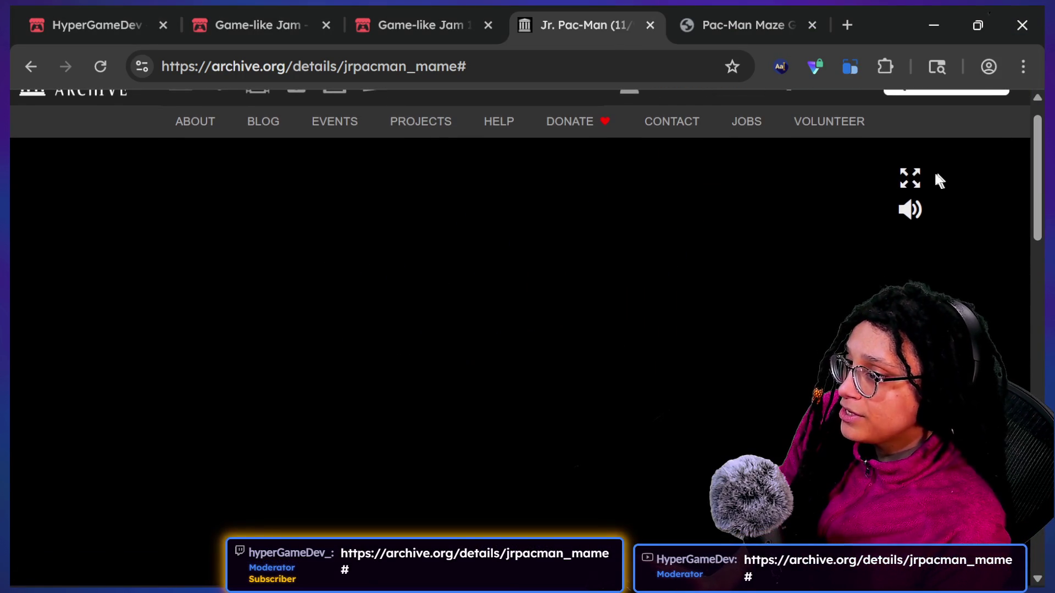
{"action": "left_click", "coordinate": [887, 179]}
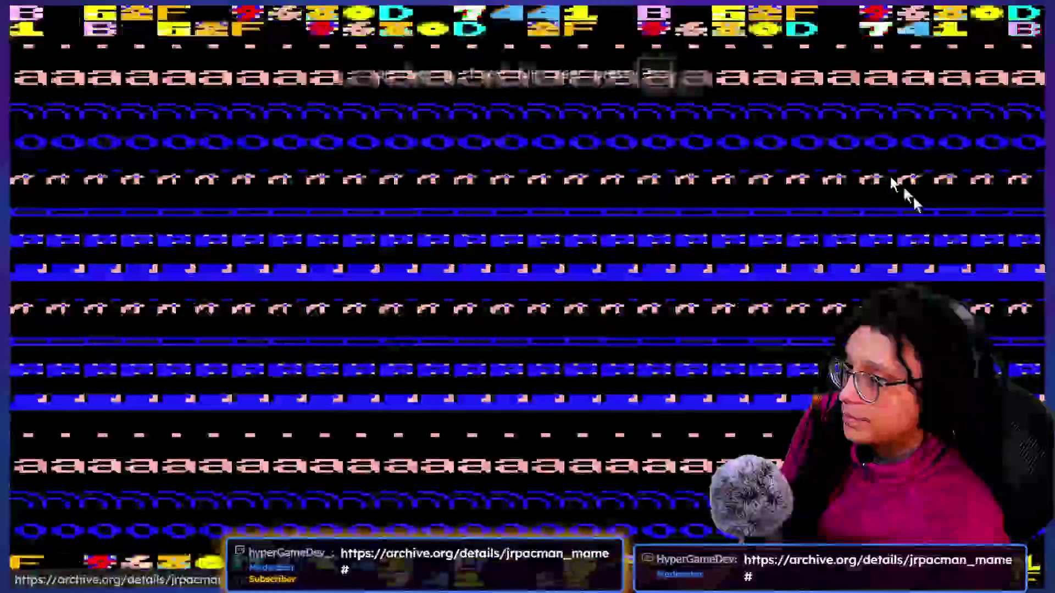
Step: Restore the browser and Jr. Pac-Man emulator to fullscreen
{"action": "key", "text": "Escape"}
{"action": "left_click", "coordinate": [847, 70]}
{"action": "left_click", "coordinate": [805, 142]}
{"action": "left_click", "coordinate": [886, 129]}
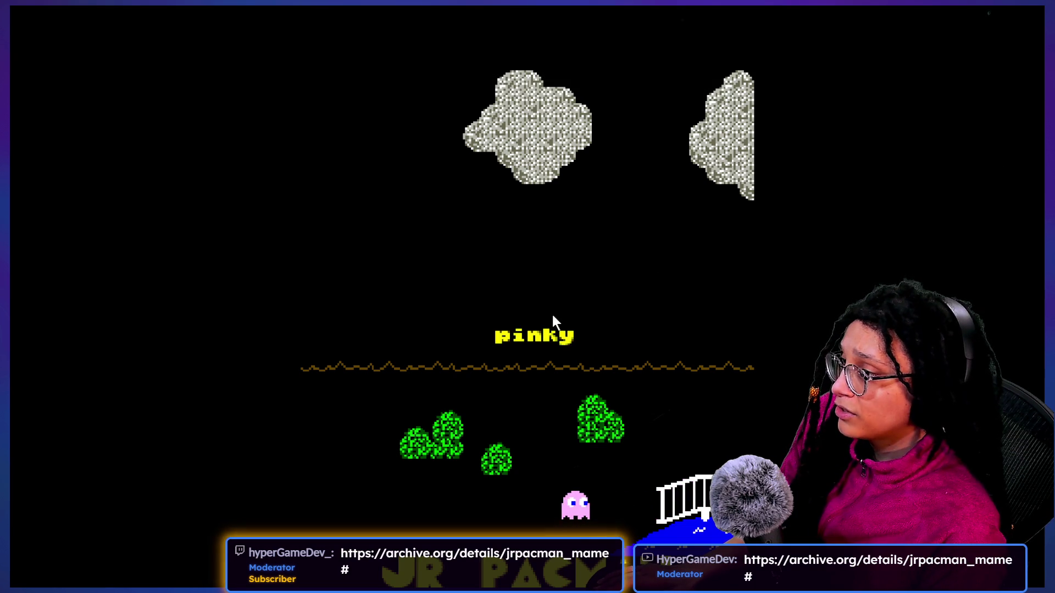
Step: Insert credits with the 5 key and start a one-player Jr. Pac-Man game
{"action": "key", "text": "5"}
{"action": "key", "text": "5"}
{"action": "key", "text": "5"}
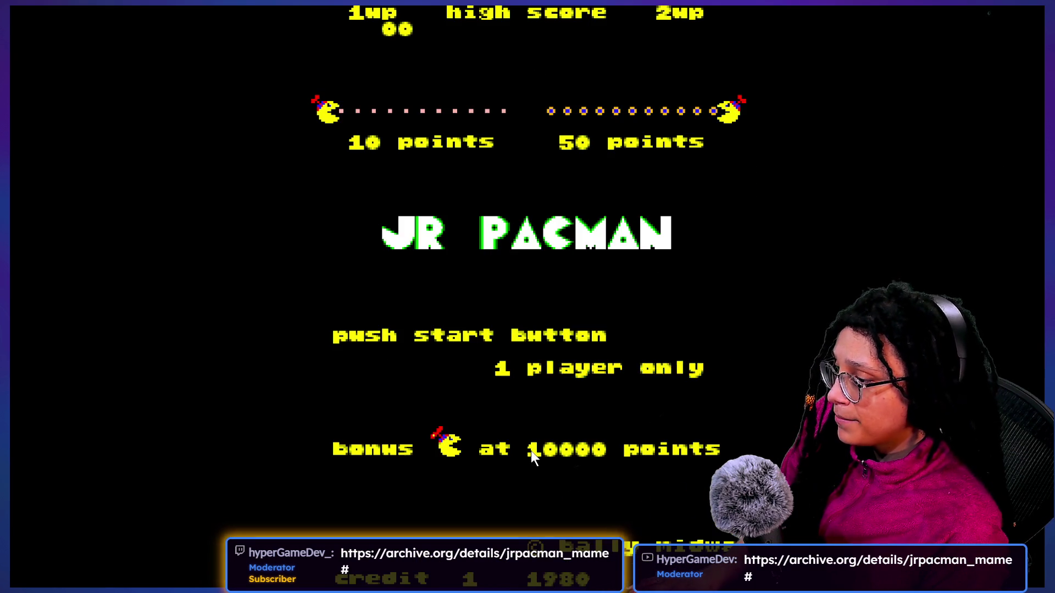
{"action": "key", "text": "5"}
{"action": "key", "text": "5"}
{"action": "key", "text": "5"}
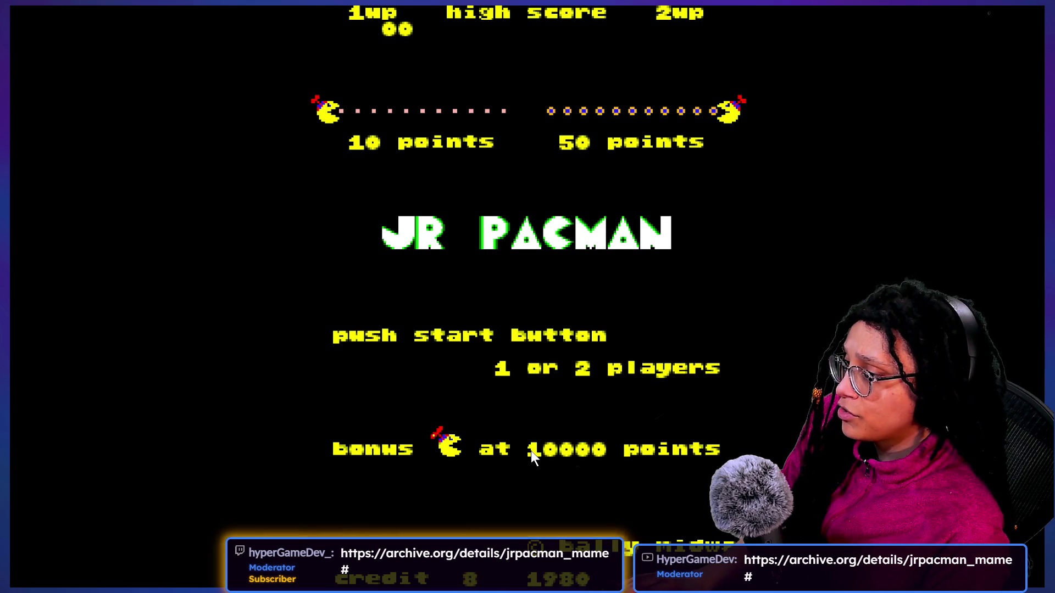
{"action": "key", "text": "1"}
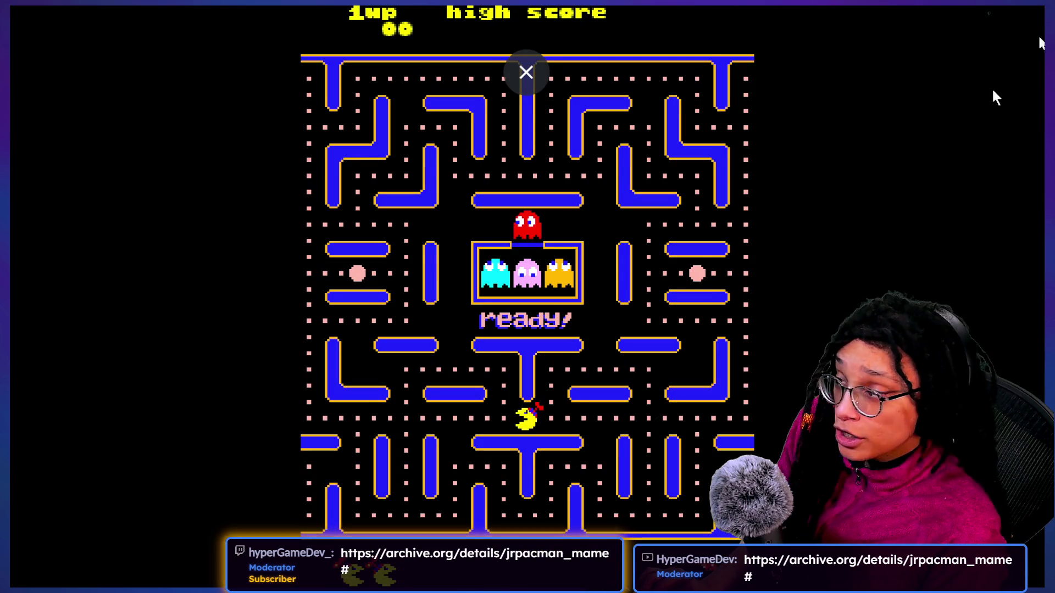
Step: Steer Jr. Pac-Man through the mazes, eating dots and blue ghosts, until game over at 6090
{"action": "key", "text": "Up"}
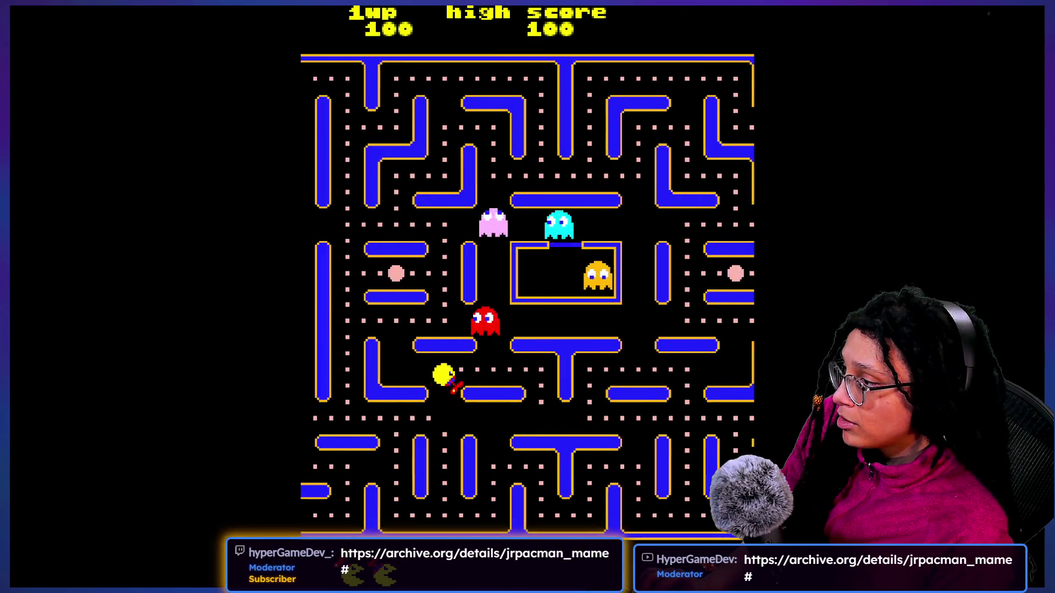
{"action": "key", "text": "Down"}
{"action": "key", "text": "Left"}
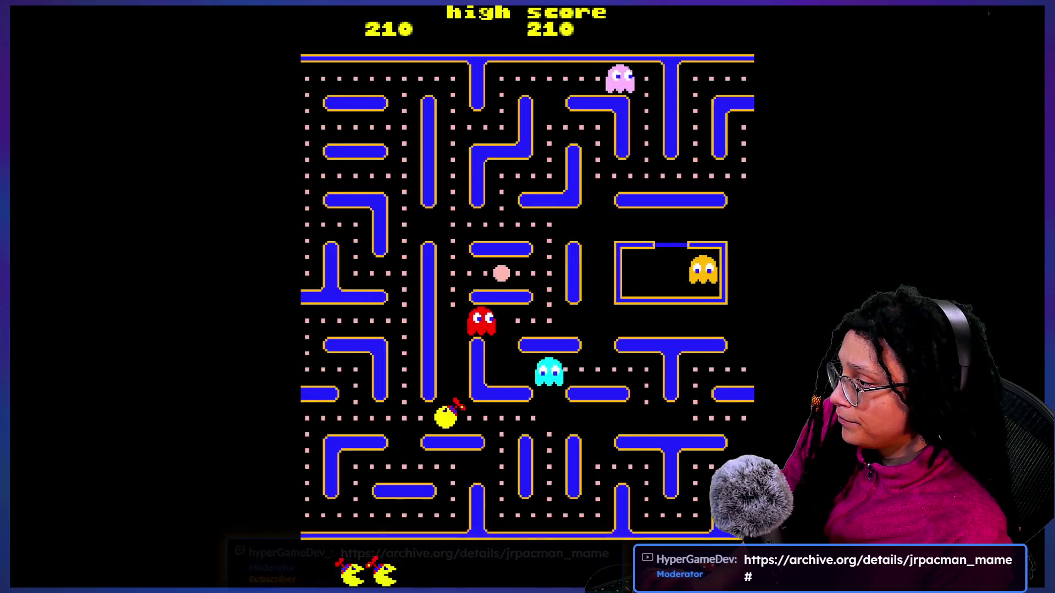
{"action": "key", "text": "Down"}
{"action": "key", "text": "Right"}
{"action": "key", "text": "Up"}
{"action": "key", "text": "Right"}
{"action": "key", "text": "Down"}
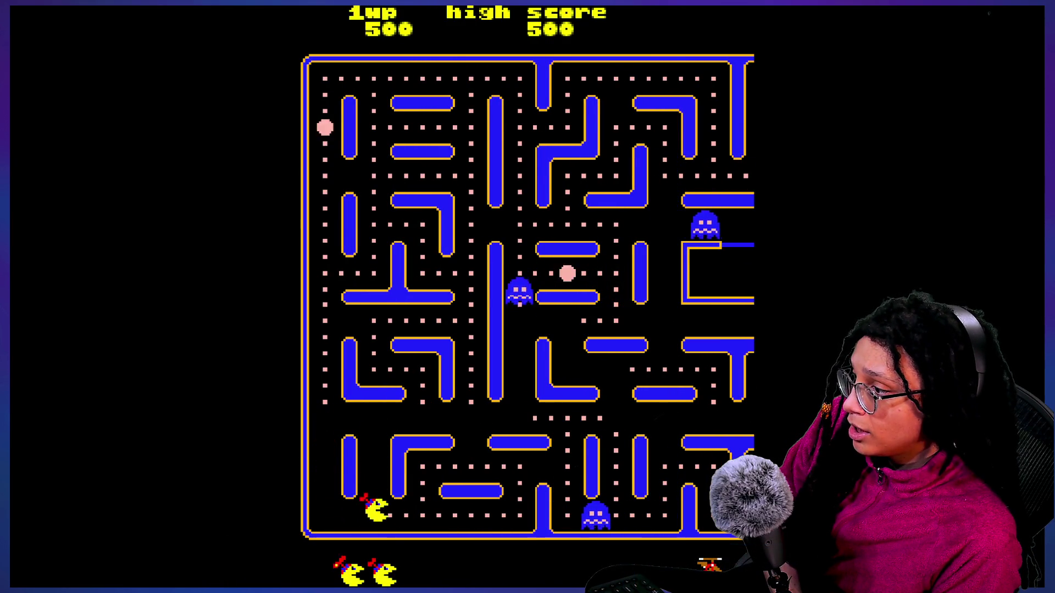
{"action": "key", "text": "Up"}
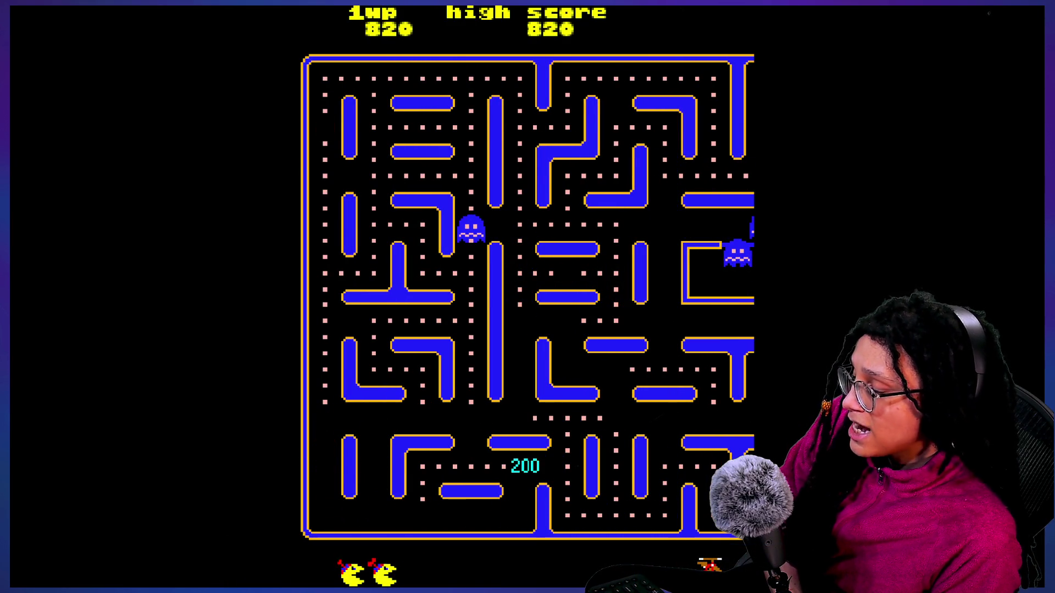
{"action": "key", "text": "Left"}
{"action": "key", "text": "Down"}
{"action": "key", "text": "Right"}
{"action": "key", "text": "Up"}
{"action": "key", "text": "Right"}
{"action": "key", "text": "Left"}
{"action": "key", "text": "Right"}
{"action": "key", "text": "Down"}
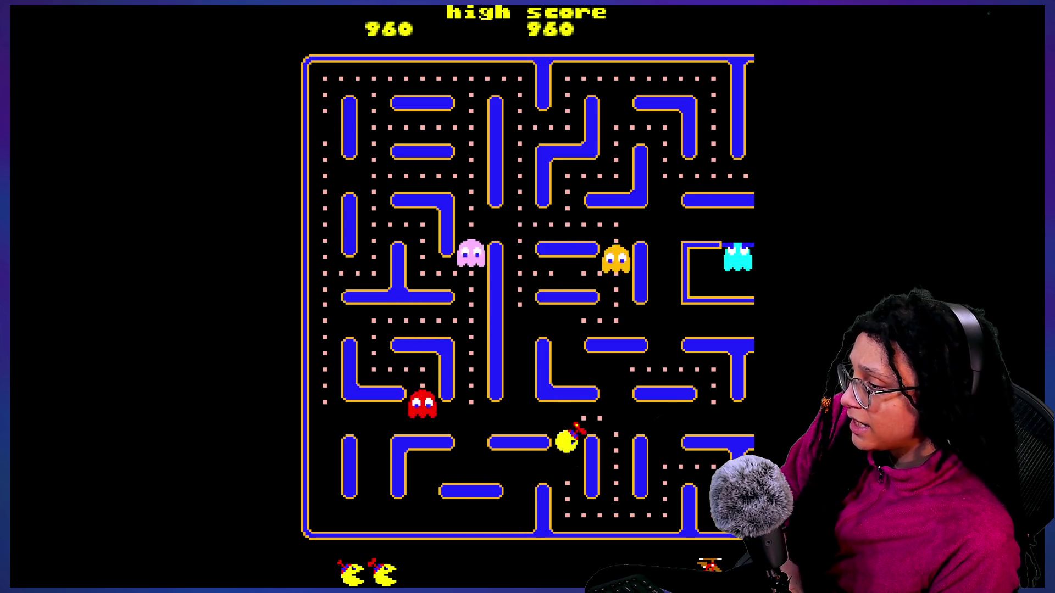
{"action": "key", "text": "Right"}
{"action": "key", "text": "Up"}
{"action": "key", "text": "Left"}
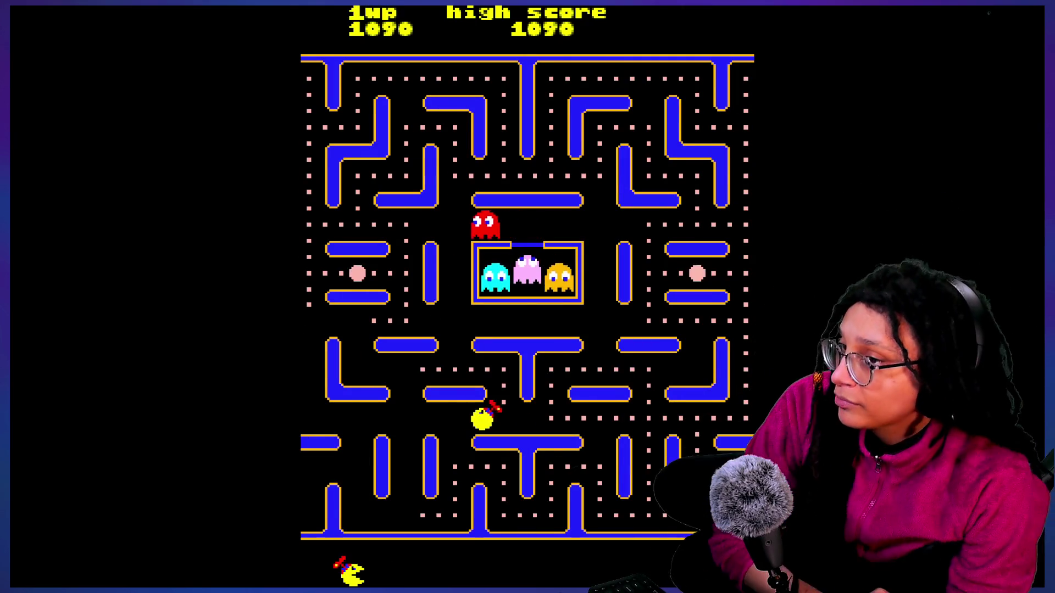
{"action": "key", "text": "Right"}
{"action": "key", "text": "Down"}
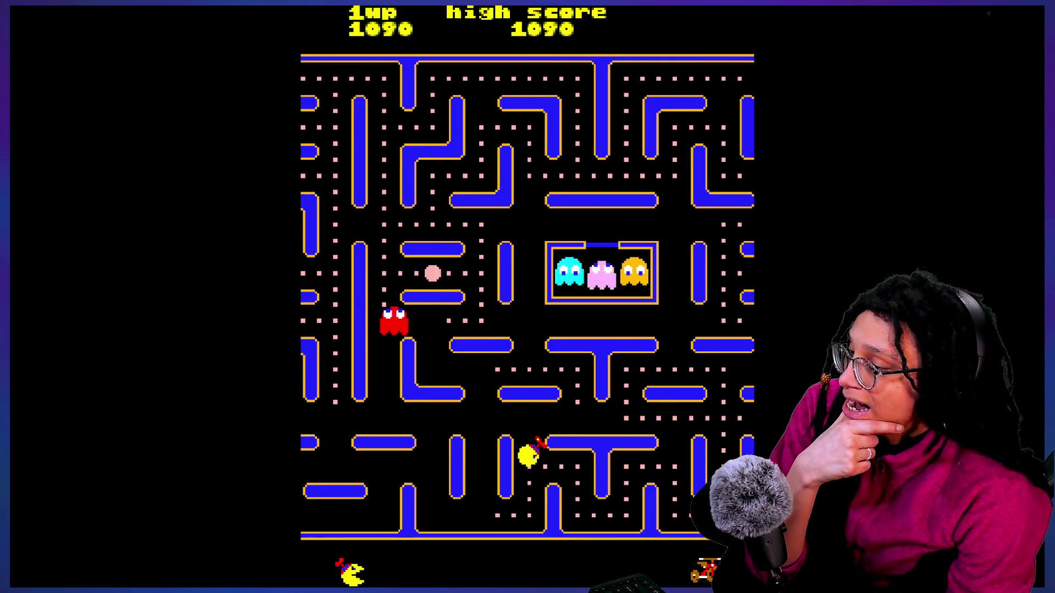
{"action": "key", "text": "Left"}
{"action": "key", "text": "Right"}
{"action": "key", "text": "Up"}
{"action": "key", "text": "Right"}
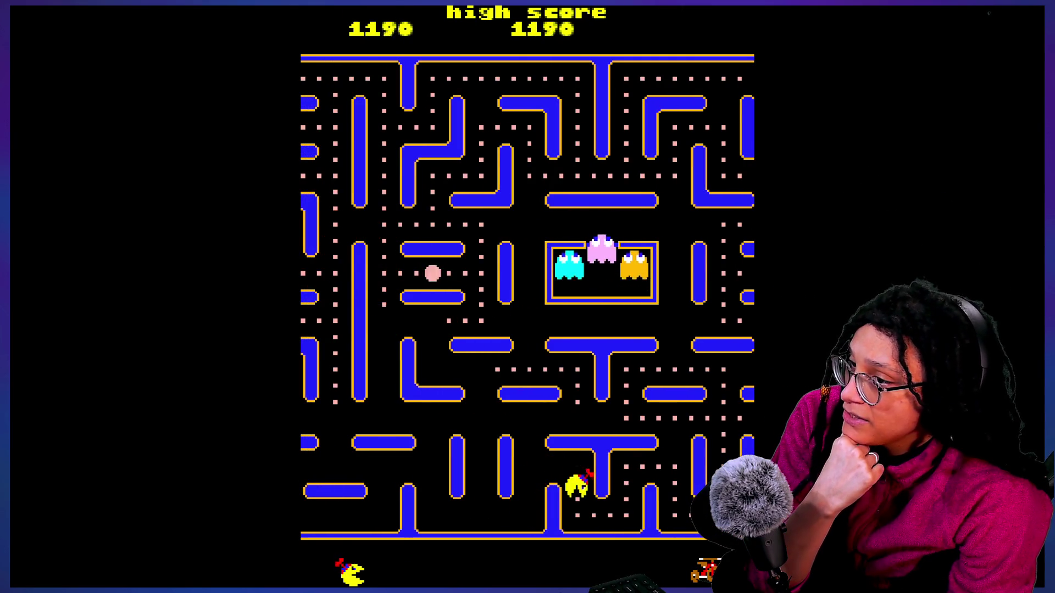
{"action": "key", "text": "Down"}
{"action": "key", "text": "Right"}
{"action": "key", "text": "Up"}
{"action": "key", "text": "Right"}
{"action": "key", "text": "Down"}
{"action": "key", "text": "Right"}
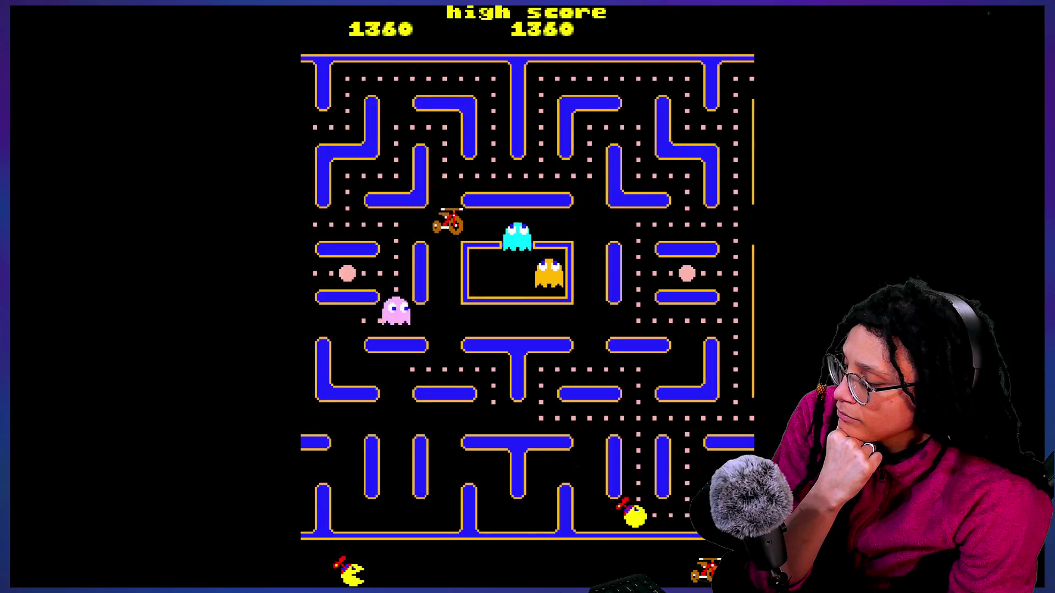
{"action": "key", "text": "Up"}
{"action": "key", "text": "Left"}
{"action": "key", "text": "Down"}
{"action": "key", "text": "Right"}
{"action": "key", "text": "Up"}
{"action": "key", "text": "Right"}
{"action": "key", "text": "Down"}
{"action": "key", "text": "Right"}
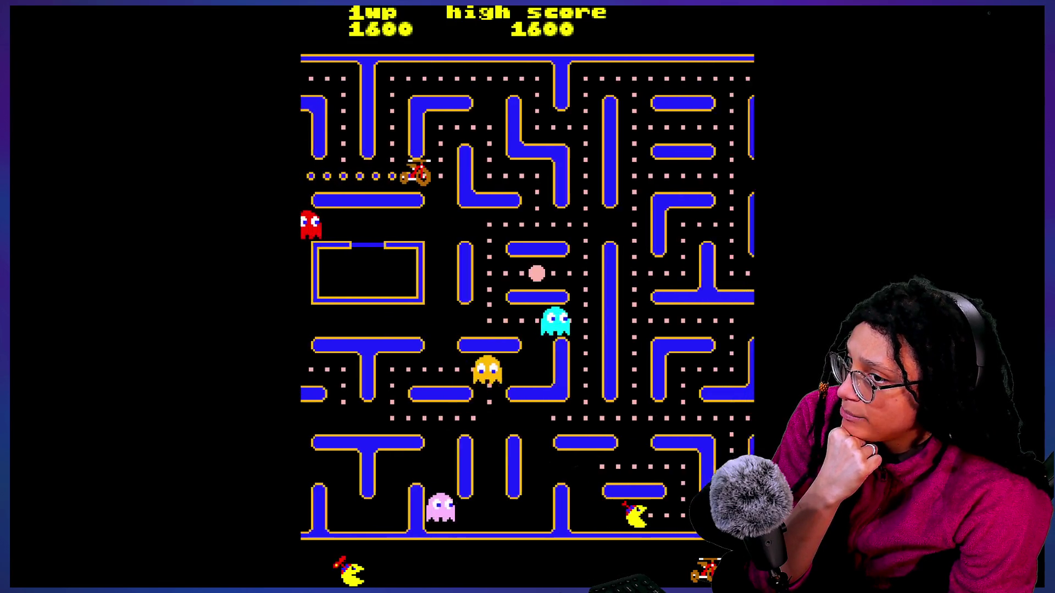
{"action": "key", "text": "Up"}
{"action": "key", "text": "Right"}
{"action": "key", "text": "Up"}
{"action": "key", "text": "Left"}
{"action": "key", "text": "Down"}
{"action": "key", "text": "Left"}
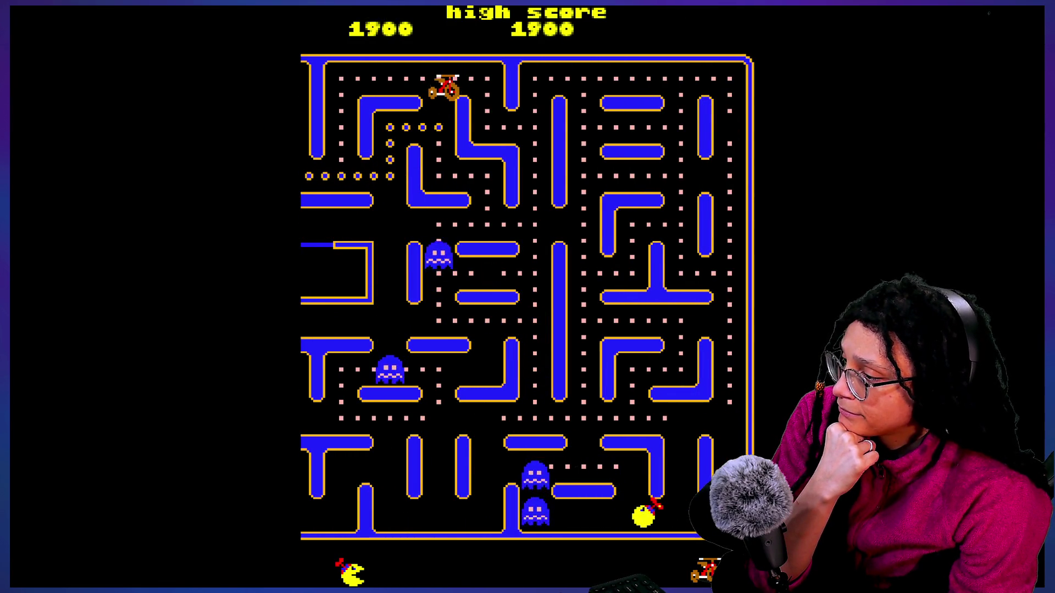
{"action": "key", "text": "Right"}
{"action": "key", "text": "Up"}
{"action": "key", "text": "Right"}
{"action": "key", "text": "Up"}
{"action": "key", "text": "Left"}
{"action": "key", "text": "Down"}
{"action": "key", "text": "Left"}
{"action": "key", "text": "Down"}
{"action": "key", "text": "Up"}
{"action": "key", "text": "Right"}
{"action": "key", "text": "Up"}
{"action": "key", "text": "Right"}
{"action": "key", "text": "Down"}
{"action": "key", "text": "Left"}
{"action": "key", "text": "Down"}
{"action": "key", "text": "Right"}
{"action": "key", "text": "Up"}
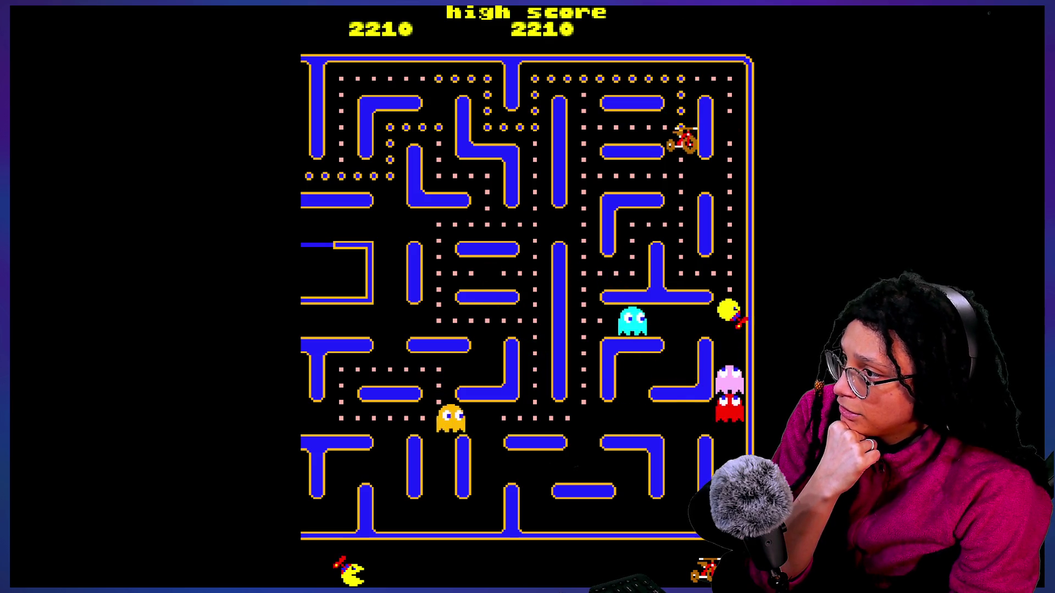
{"action": "key", "text": "Left"}
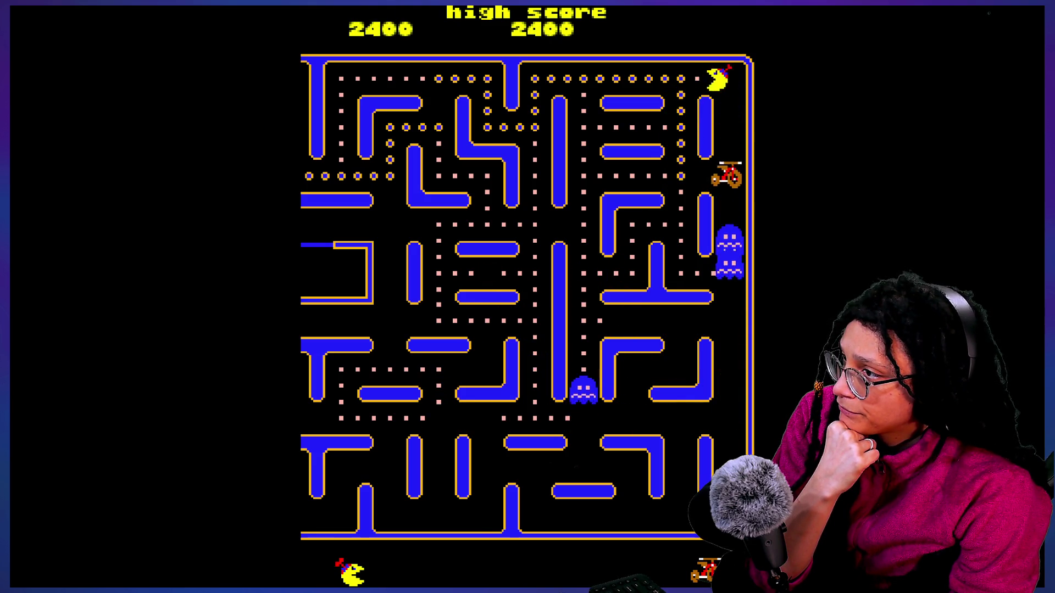
{"action": "key", "text": "Down"}
{"action": "key", "text": "Right"}
{"action": "key", "text": "Down"}
{"action": "key", "text": "Up"}
{"action": "key", "text": "Left"}
{"action": "key", "text": "Down"}
{"action": "key", "text": "Right"}
{"action": "key", "text": "Left"}
{"action": "key", "text": "Up"}
{"action": "key", "text": "Left"}
{"action": "key", "text": "Down"}
{"action": "key", "text": "Left"}
{"action": "key", "text": "Up"}
{"action": "key", "text": "Right"}
{"action": "key", "text": "Up"}
{"action": "key", "text": "Left"}
{"action": "key", "text": "Up"}
{"action": "key", "text": "Right"}
{"action": "key", "text": "Down"}
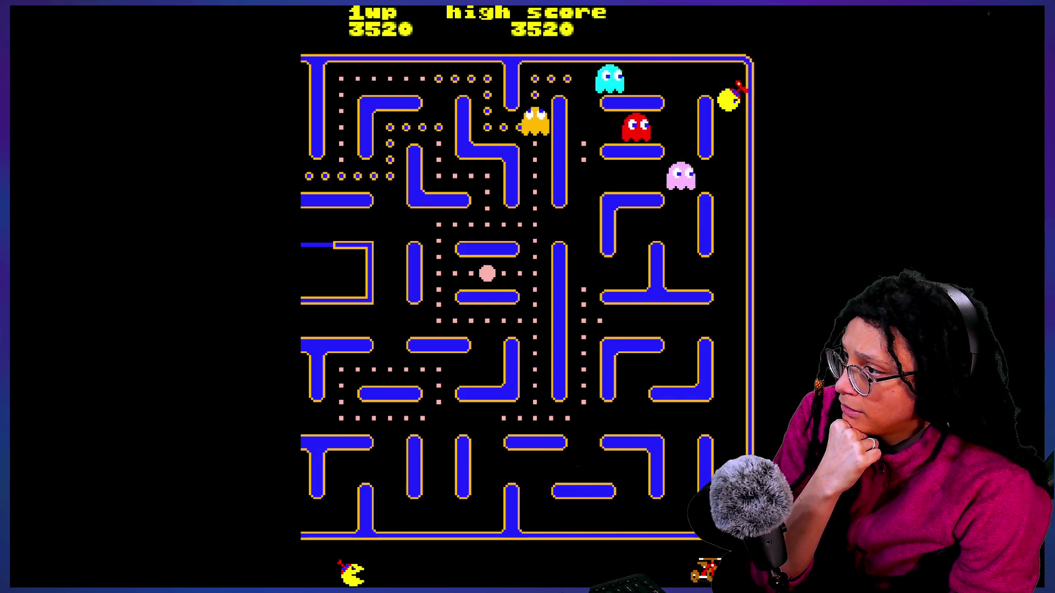
{"action": "key", "text": "Left"}
{"action": "key", "text": "Down"}
{"action": "key", "text": "Left"}
{"action": "key", "text": "Up"}
{"action": "key", "text": "Left"}
{"action": "key", "text": "Up"}
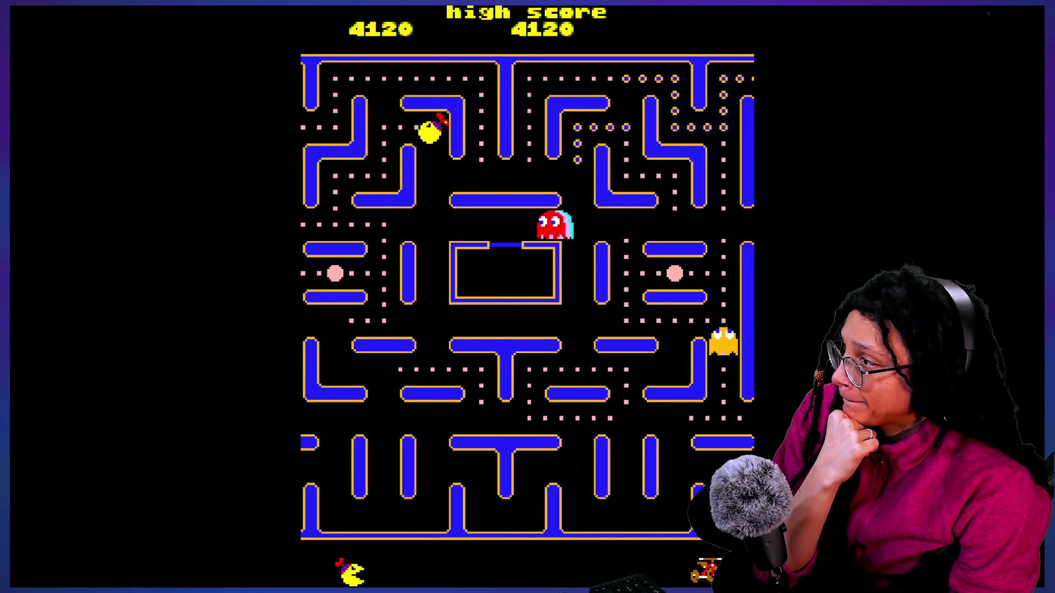
{"action": "key", "text": "Down"}
{"action": "key", "text": "Left"}
{"action": "key", "text": "Down"}
{"action": "key", "text": "Left"}
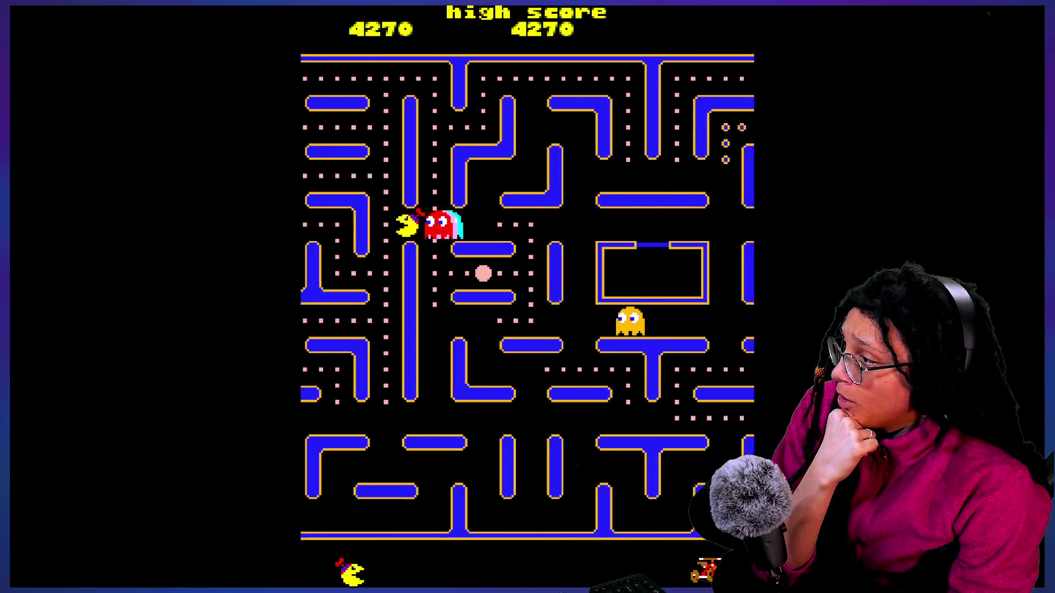
{"action": "key", "text": "Up"}
{"action": "key", "text": "Left"}
{"action": "key", "text": "Down"}
{"action": "key", "text": "Left"}
{"action": "key", "text": "Up"}
{"action": "key", "text": "Right"}
{"action": "key", "text": "Down"}
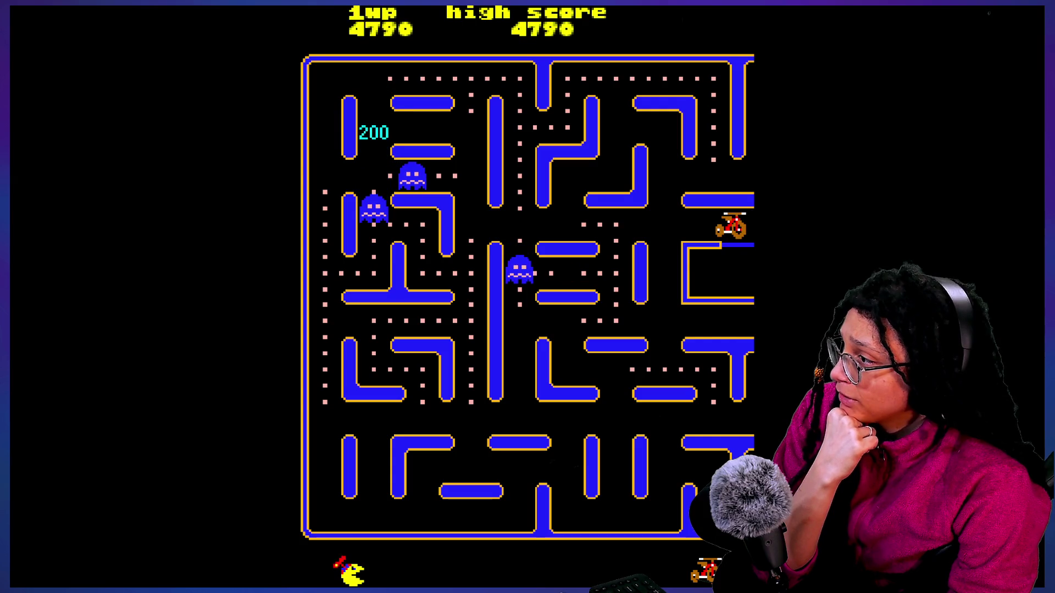
{"action": "key", "text": "Left"}
{"action": "key", "text": "Down"}
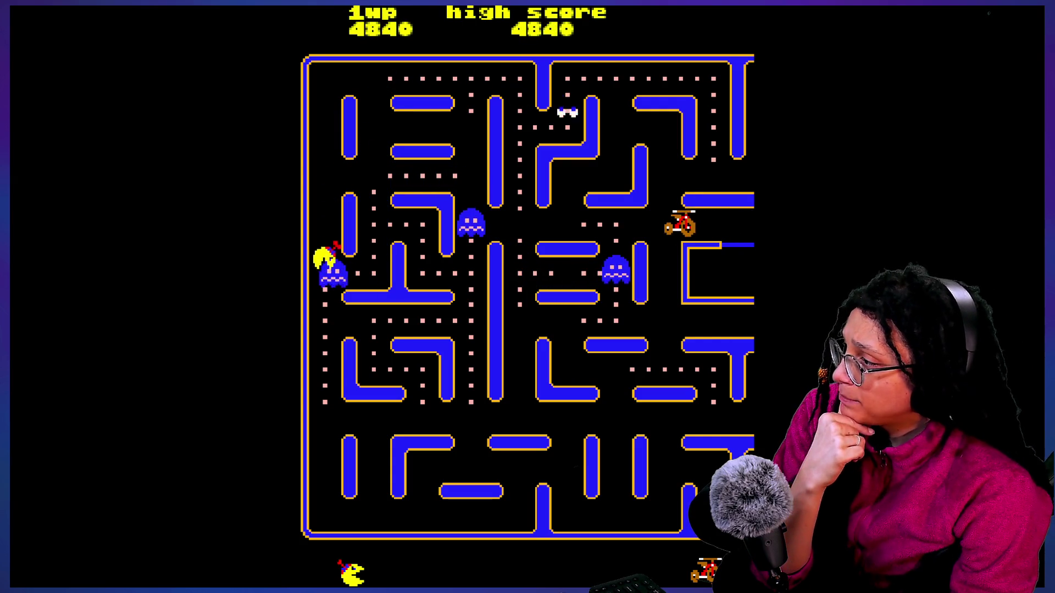
{"action": "key", "text": "Right"}
{"action": "key", "text": "Up"}
{"action": "key", "text": "Left"}
{"action": "key", "text": "Up"}
{"action": "key", "text": "Right"}
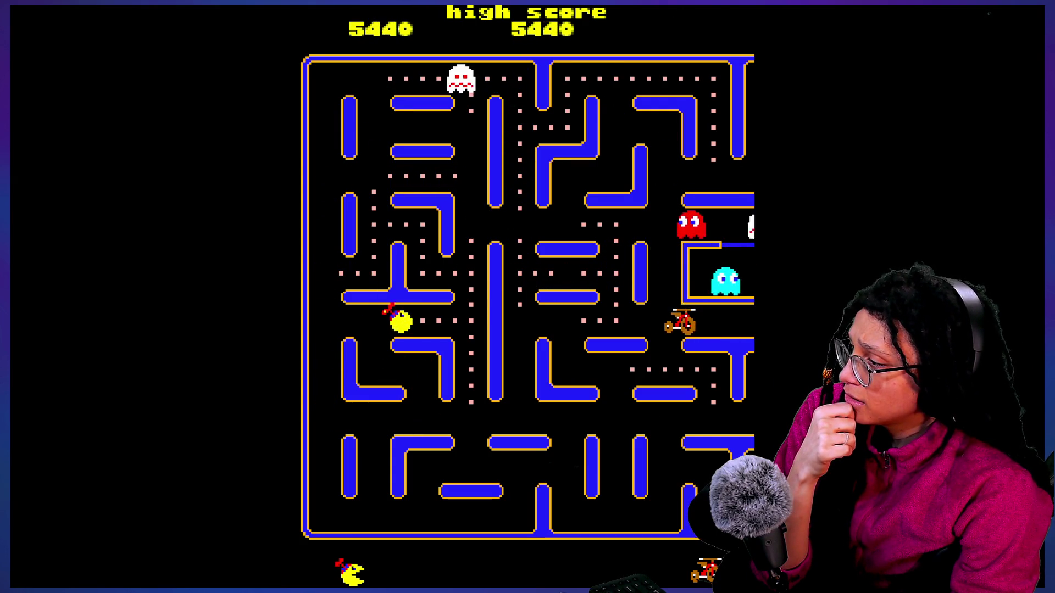
{"action": "key", "text": "Down"}
{"action": "key", "text": "Left"}
{"action": "key", "text": "Down"}
{"action": "key", "text": "Right"}
{"action": "key", "text": "Up"}
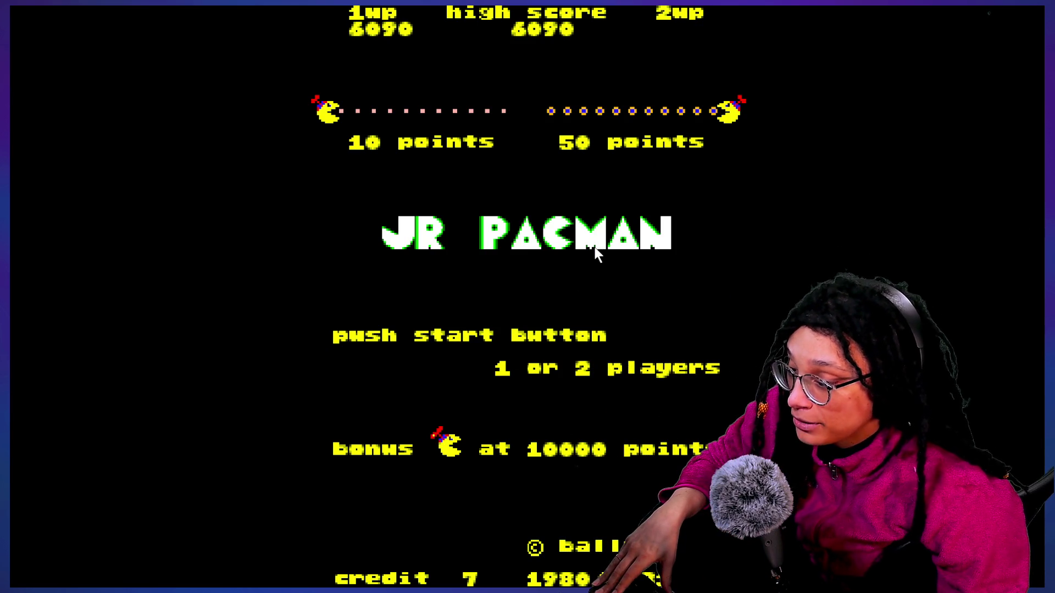
Step: Exit fullscreen on the Jr. Pac-Man page and maximize the browser window
{"action": "key", "text": "F11"}
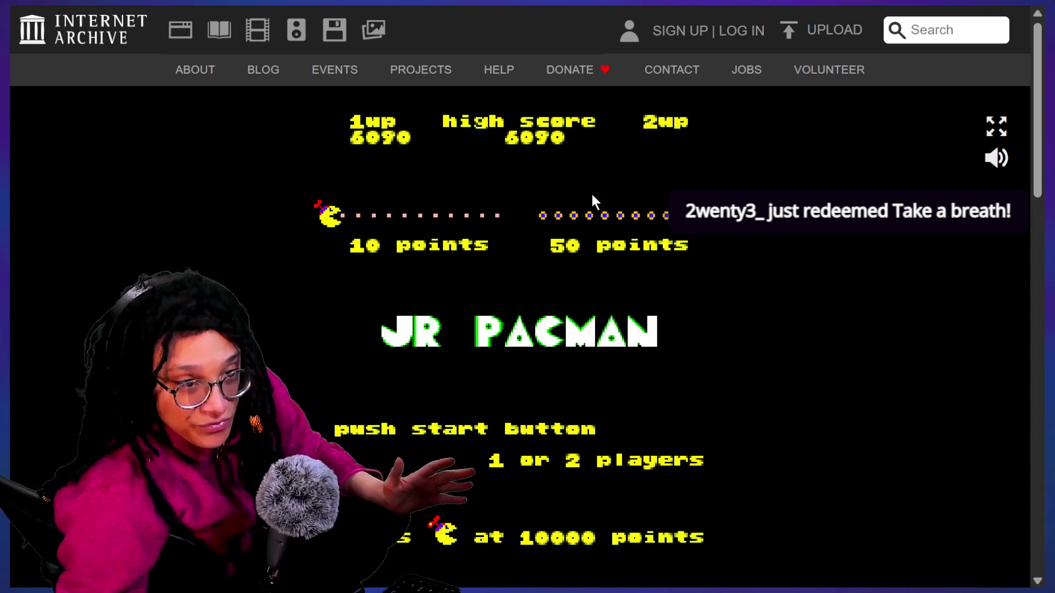
{"action": "mouse_move", "coordinate": [530, 8]}
{"action": "left_click", "coordinate": [527, 72]}
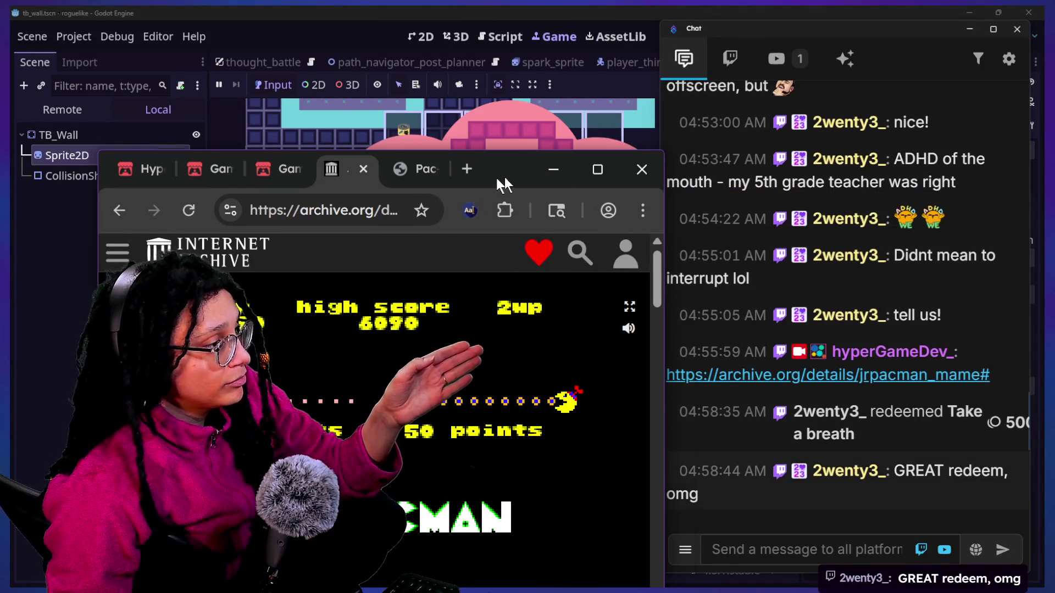
{"action": "double_click", "coordinate": [487, 176]}
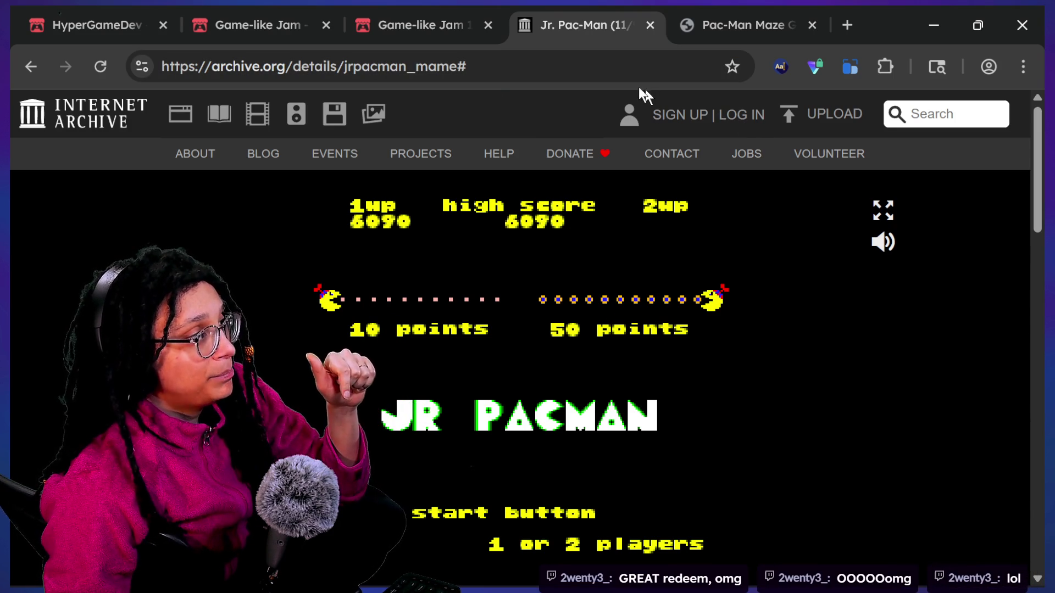
{"action": "left_click", "coordinate": [448, 9]}
Step: Return to the Game-like Jam 009 page and scroll to its embedded game
{"action": "left_click", "coordinate": [590, 13]}
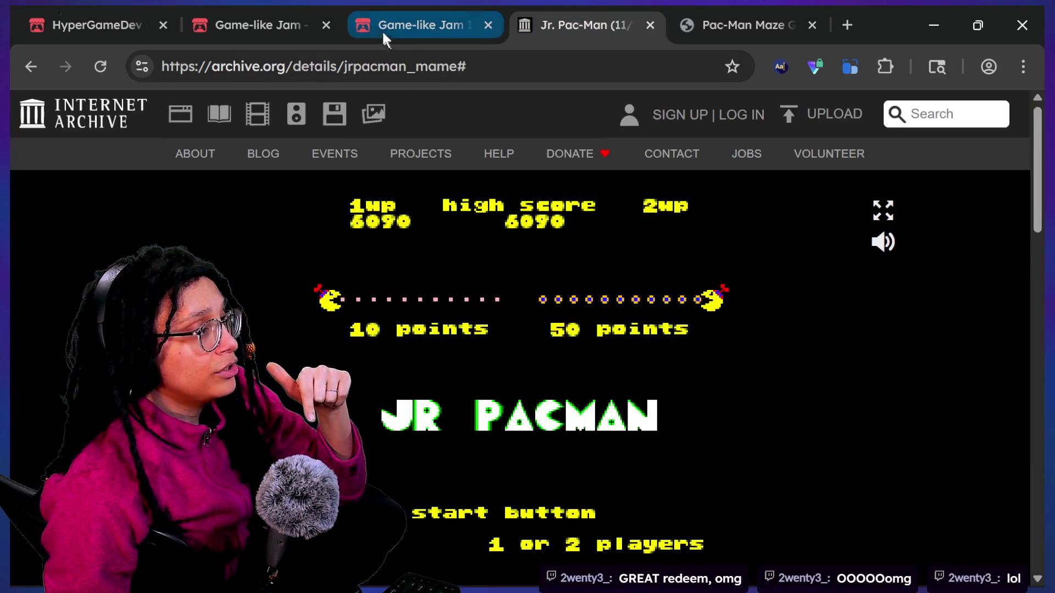
{"action": "left_click", "coordinate": [394, 22]}
{"action": "scroll", "coordinate": [612, 388], "scroll_direction": "down", "scroll_amount": 5}
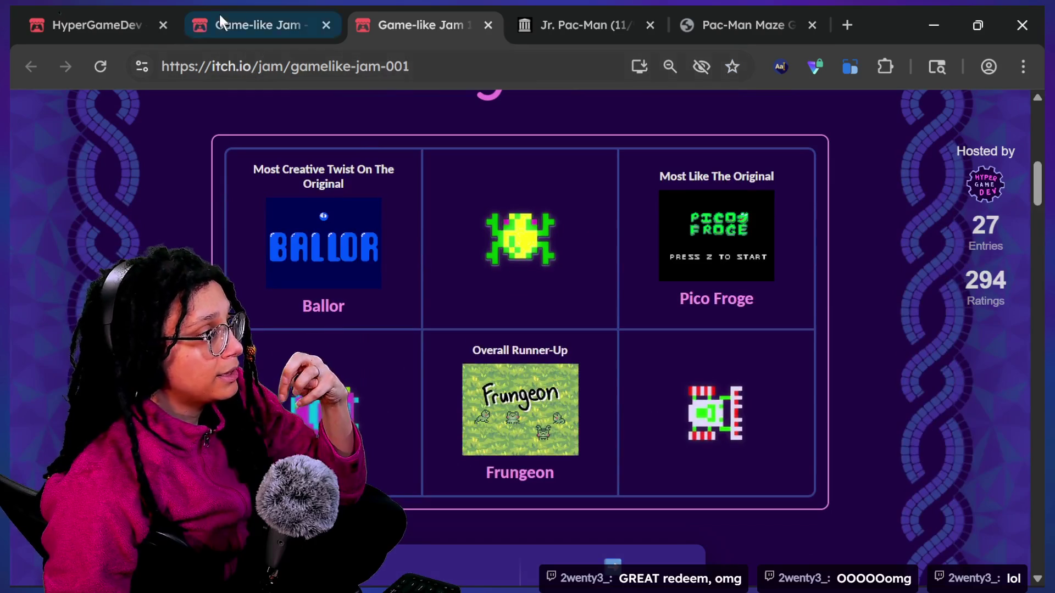
{"action": "left_click", "coordinate": [220, 23]}
{"action": "scroll", "coordinate": [353, 296], "scroll_direction": "up", "scroll_amount": 10}
{"action": "scroll", "coordinate": [339, 299], "scroll_direction": "down", "scroll_amount": 3}
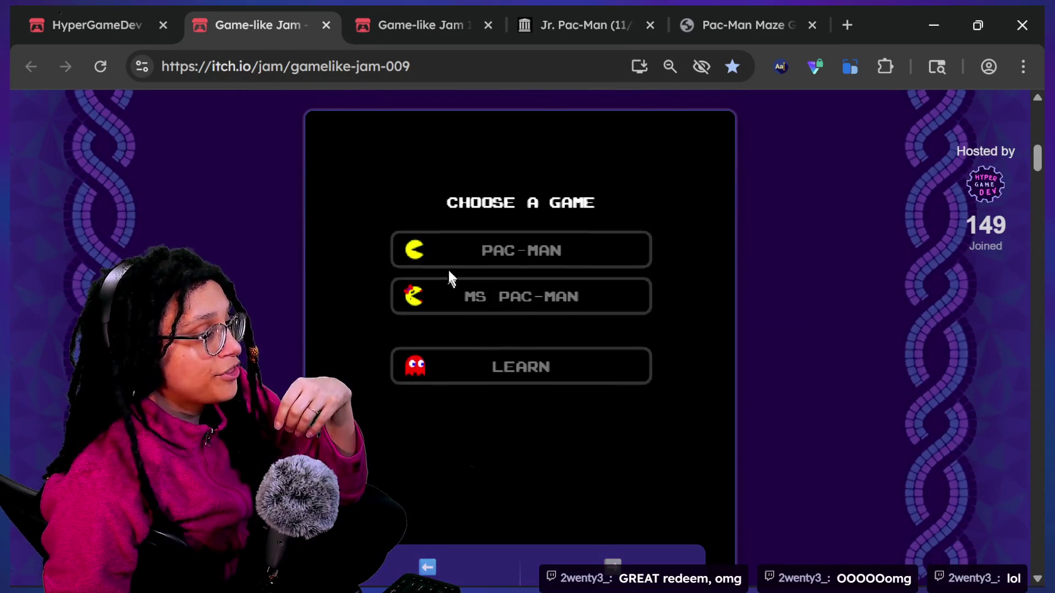
Step: Play the embedded original Pac-Man to 1030 points, then reload the jam page
{"action": "left_click", "coordinate": [451, 260]}
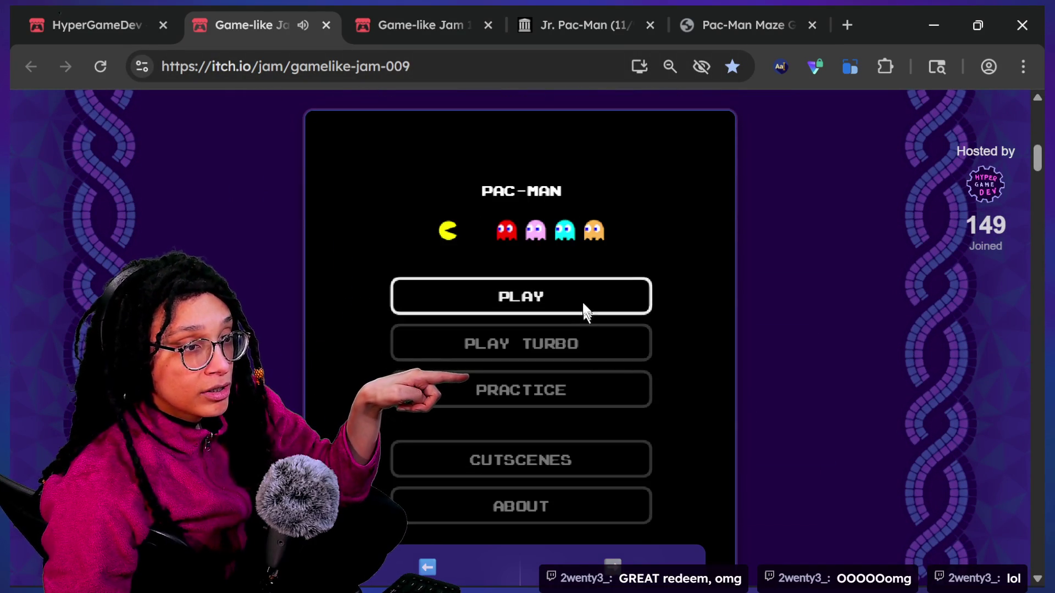
{"action": "left_click", "coordinate": [643, 387]}
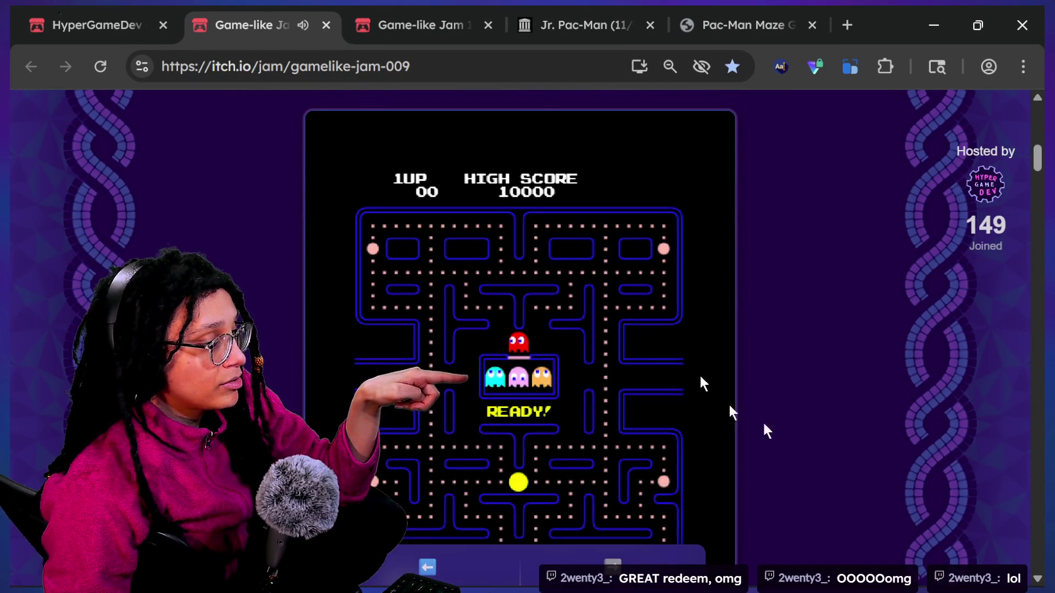
{"action": "scroll", "coordinate": [870, 437], "scroll_direction": "down", "scroll_amount": 1}
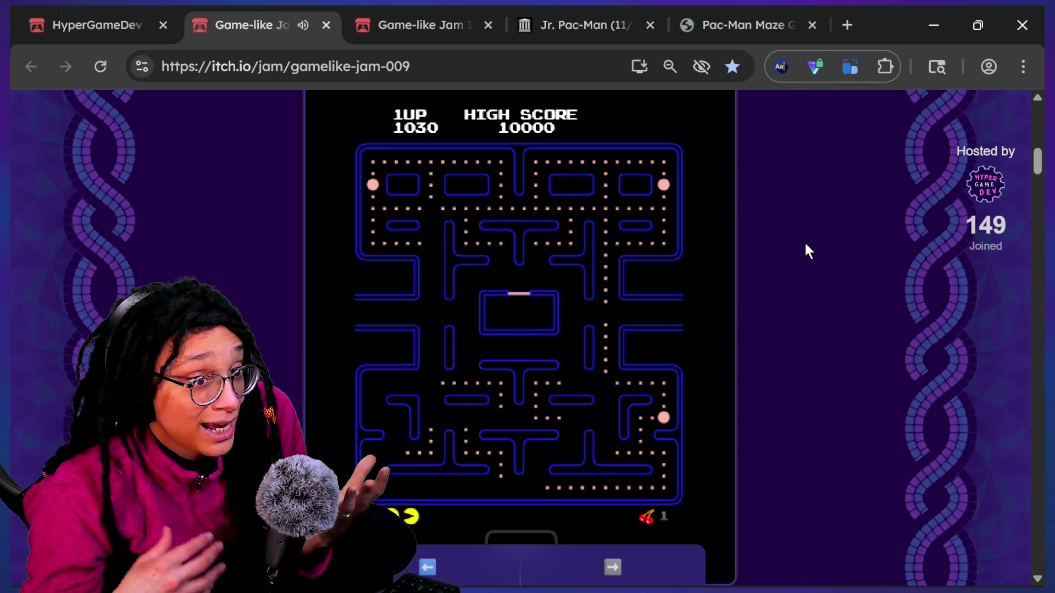
{"action": "key", "text": "F5"}
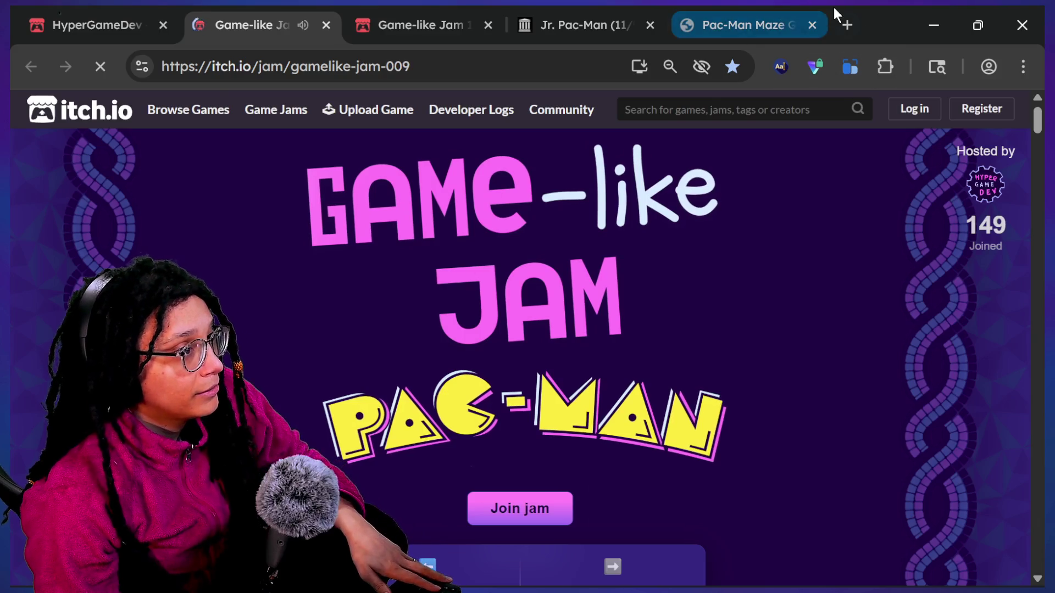
Step: Load the box-breathing timer in a new tab and copy its web address for the chat
{"action": "left_click", "coordinate": [845, 22]}
{"action": "left_click", "coordinate": [79, 110]}
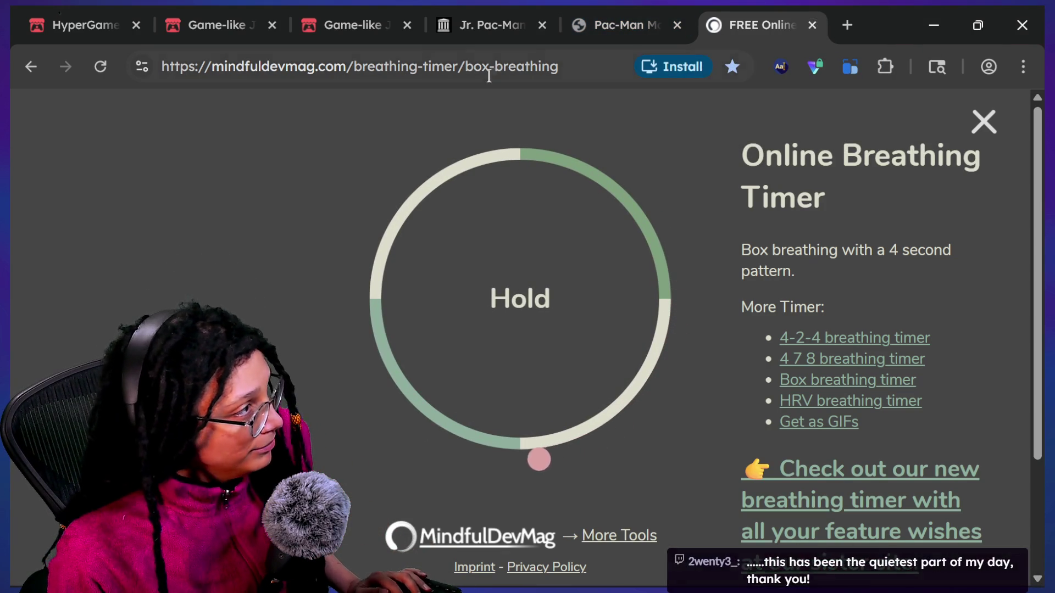
{"action": "left_click", "coordinate": [599, 66]}
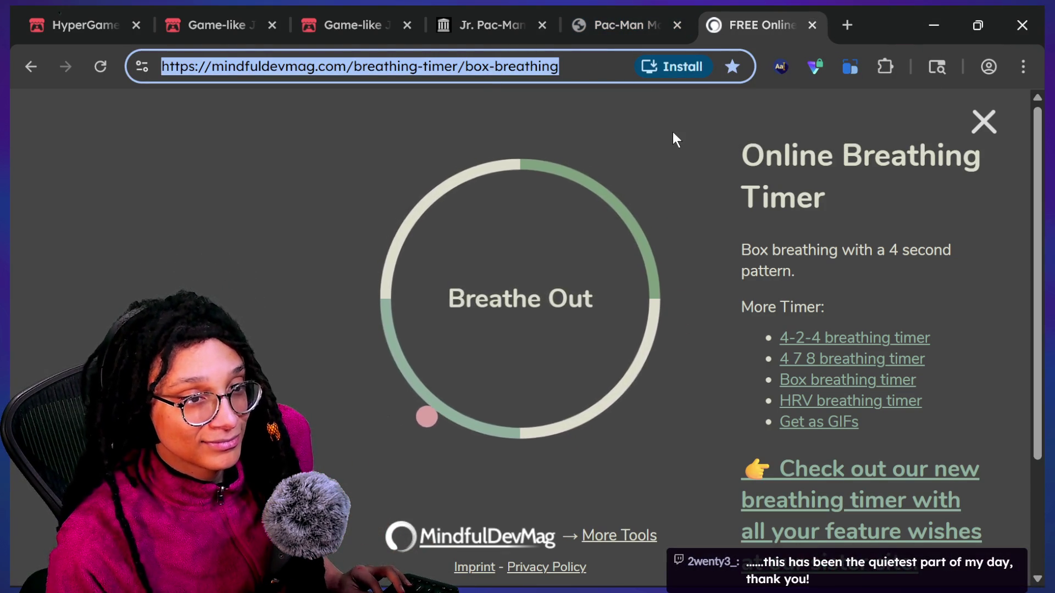
{"action": "key", "text": "alt+Tab"}
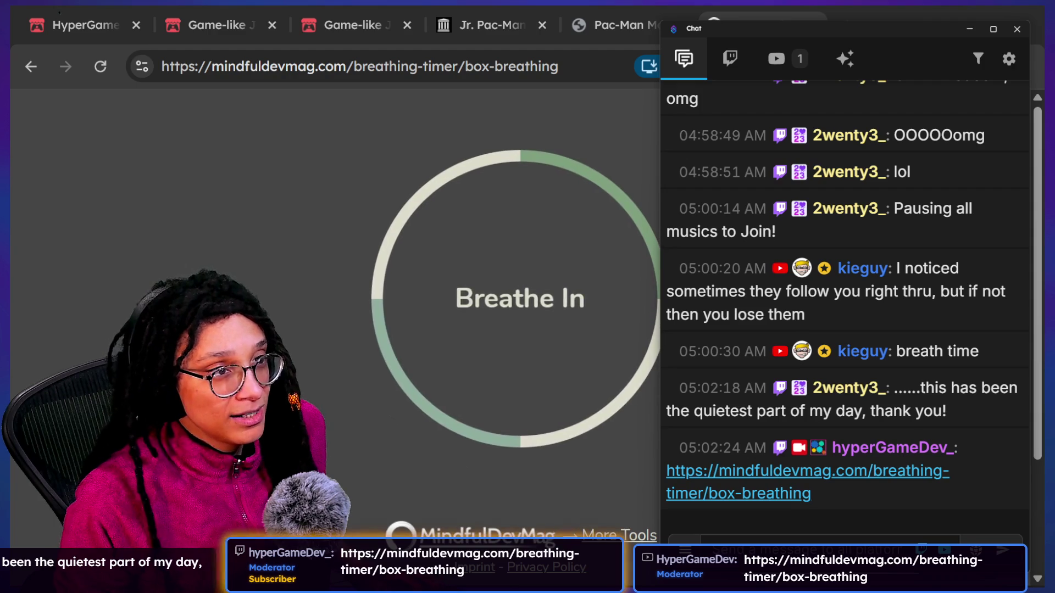
{"action": "left_click", "coordinate": [717, 27]}
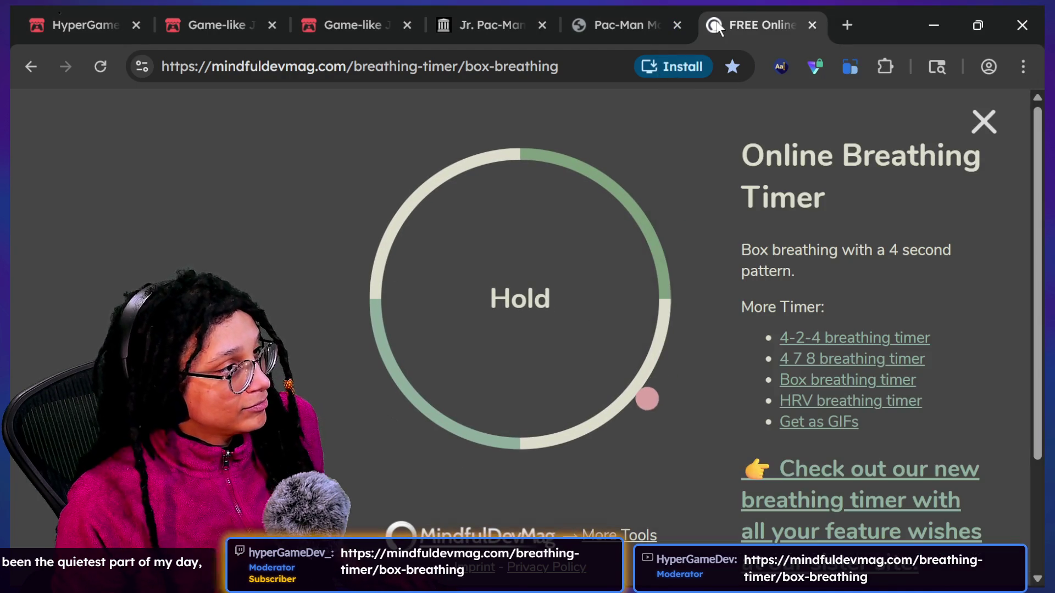
Step: Close the breathing timer tab and bring the Godot editor to the front
{"action": "left_click", "coordinate": [812, 25]}
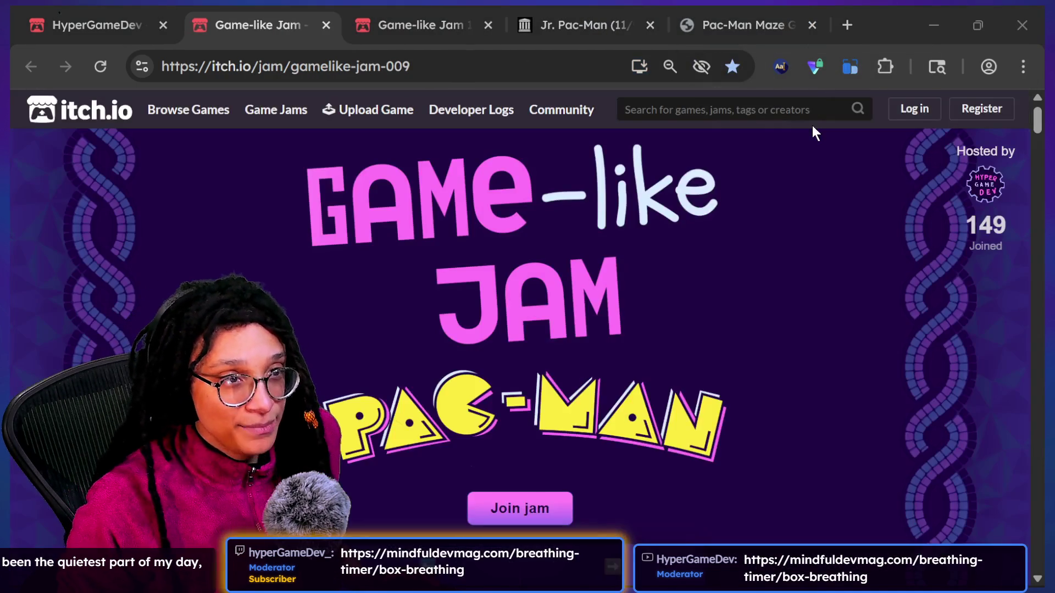
{"action": "key", "text": "alt+Tab"}
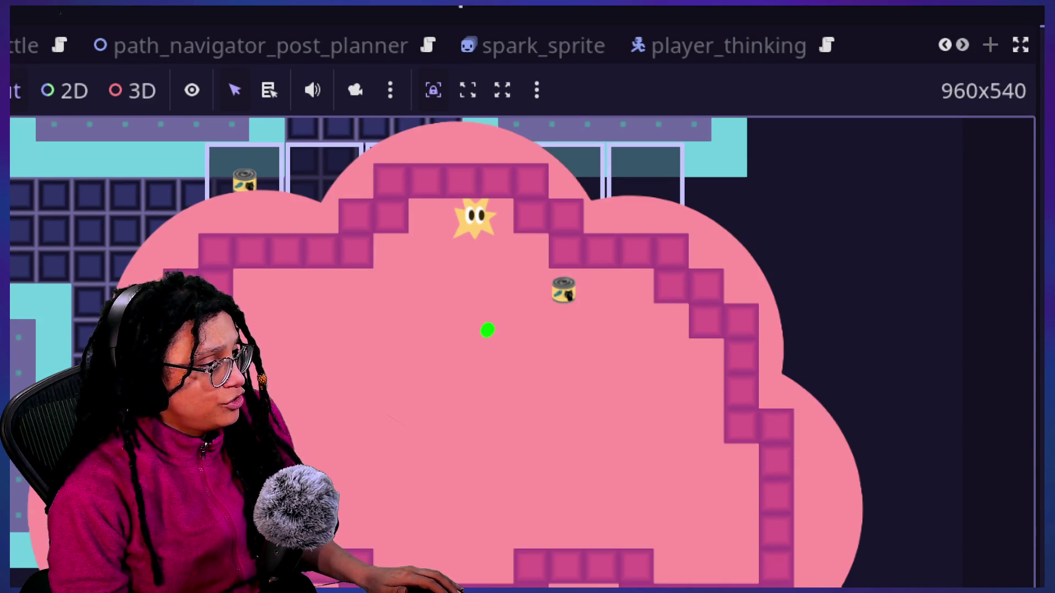
Step: Draw a guide line across the cloud arena, then return to the itch.io Game-like Jam page
{"action": "left_click_drag", "start_coordinate": [487, 330], "coordinate": [495, 512]}
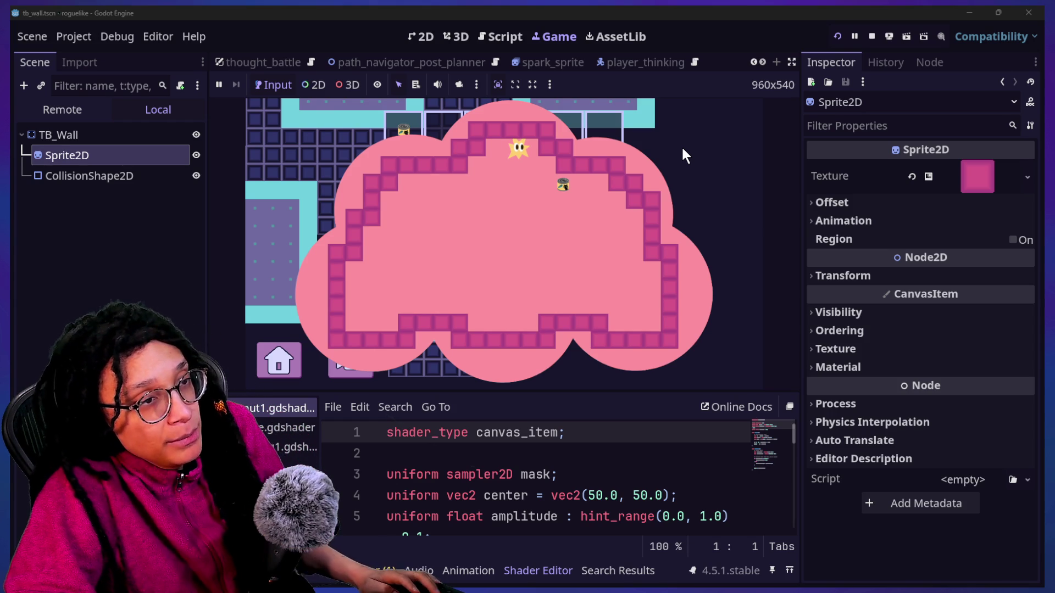
{"action": "key", "text": "alt+Tab"}
{"action": "scroll", "coordinate": [681, 157], "scroll_direction": "down", "scroll_amount": 10}
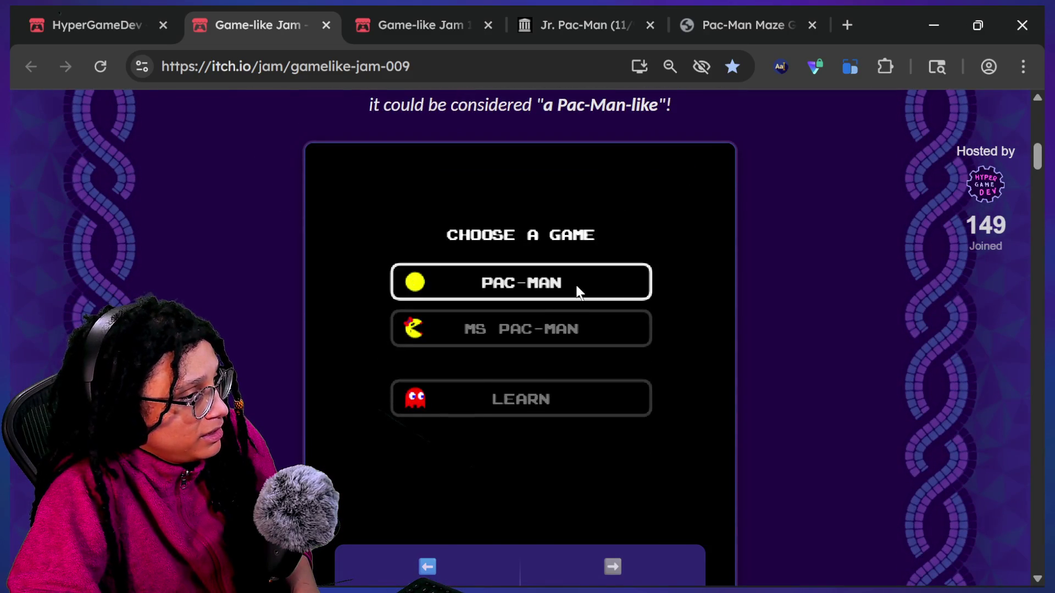
Step: Open the original Pac-Man game and mute the itch.io jam page's tab
{"action": "left_click", "coordinate": [578, 291]}
{"action": "scroll", "coordinate": [567, 305], "scroll_direction": "down", "scroll_amount": 1}
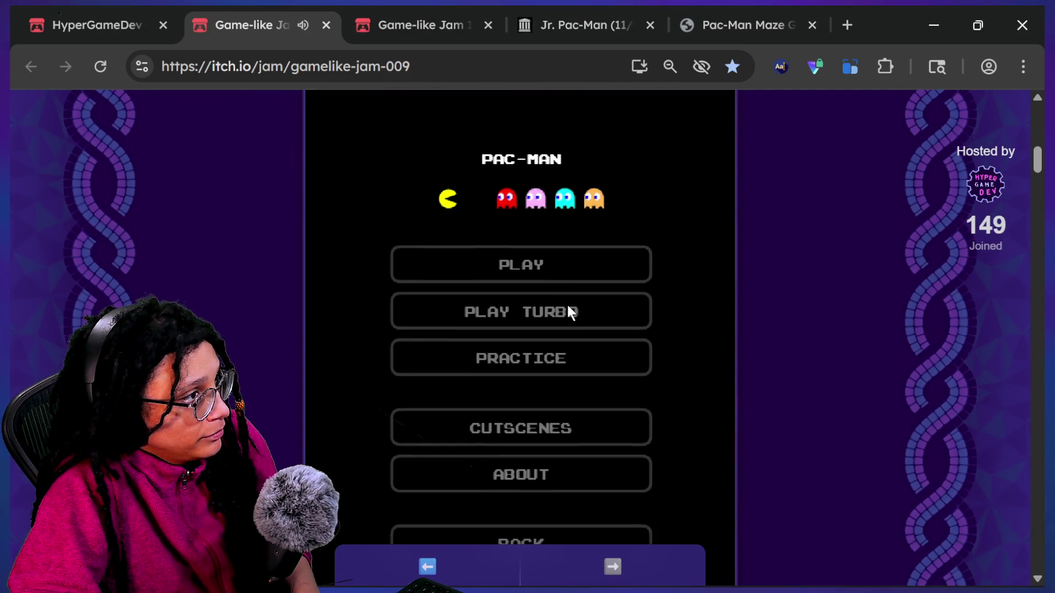
{"action": "right_click", "coordinate": [295, 22]}
{"action": "left_click", "coordinate": [362, 253]}
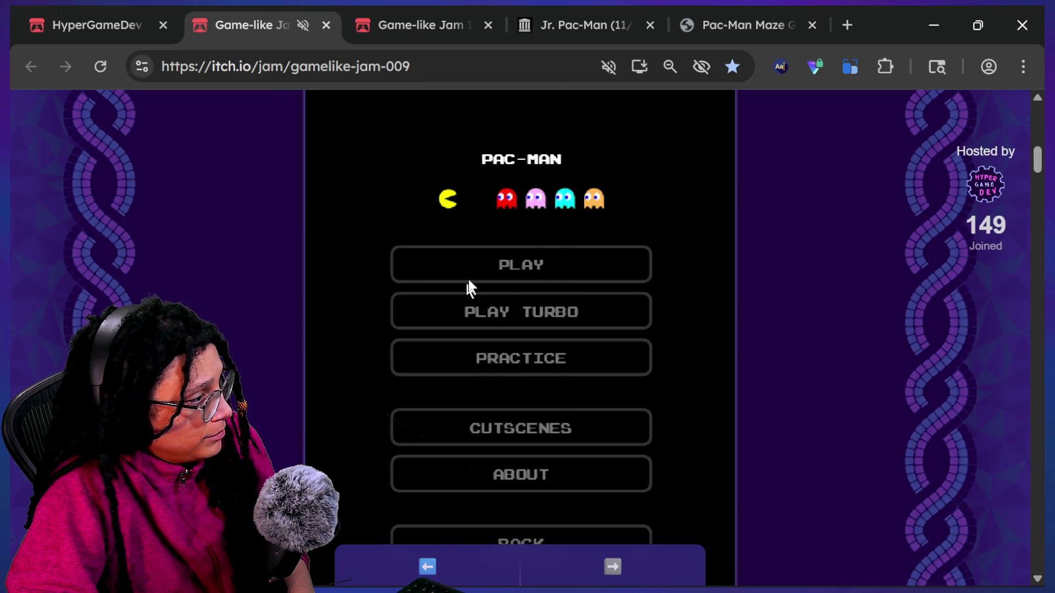
Step: Play a Pac-Man round with the arrow keys, eating the power pellet along the way
{"action": "left_click", "coordinate": [483, 277]}
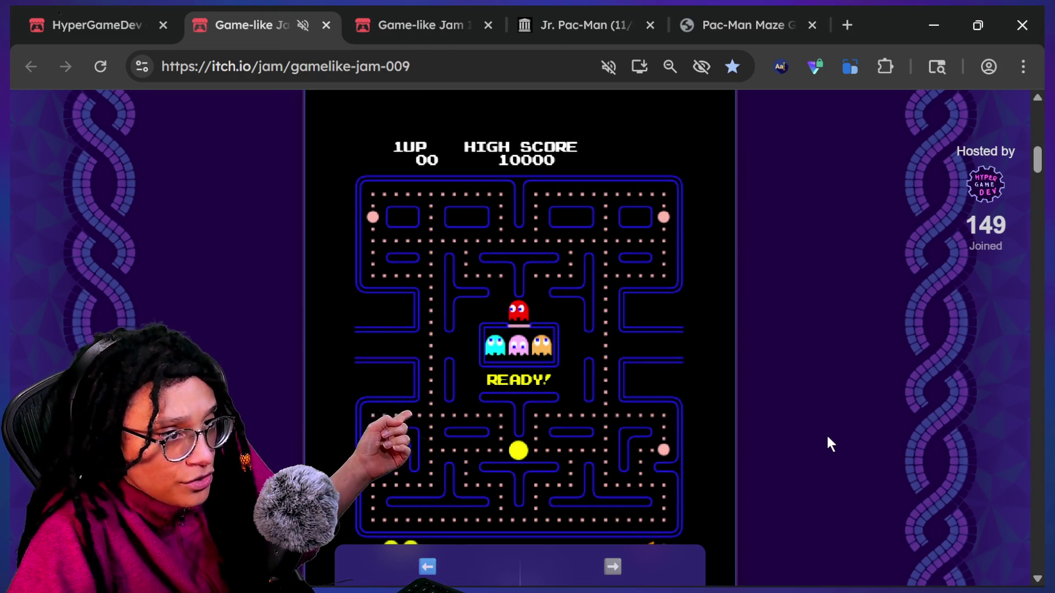
{"action": "key", "text": "Down"}
{"action": "key", "text": "Left"}
{"action": "key", "text": "Up"}
{"action": "key", "text": "Left"}
{"action": "key", "text": "Up"}
{"action": "key", "text": "Right"}
{"action": "key", "text": "Down"}
{"action": "key", "text": "Right"}
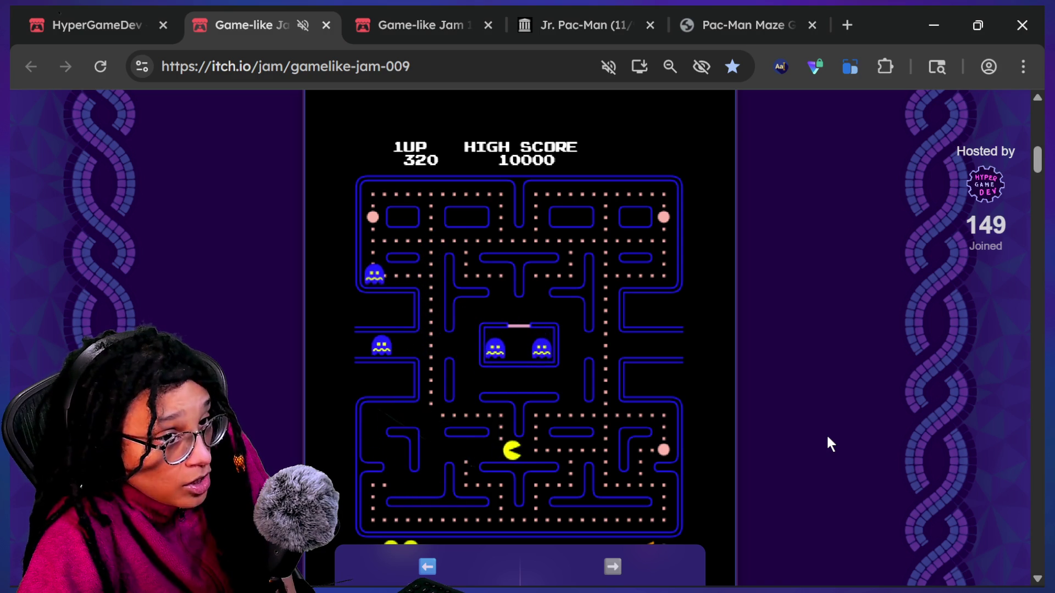
{"action": "key", "text": "Down"}
{"action": "key", "text": "Left"}
{"action": "key", "text": "Up"}
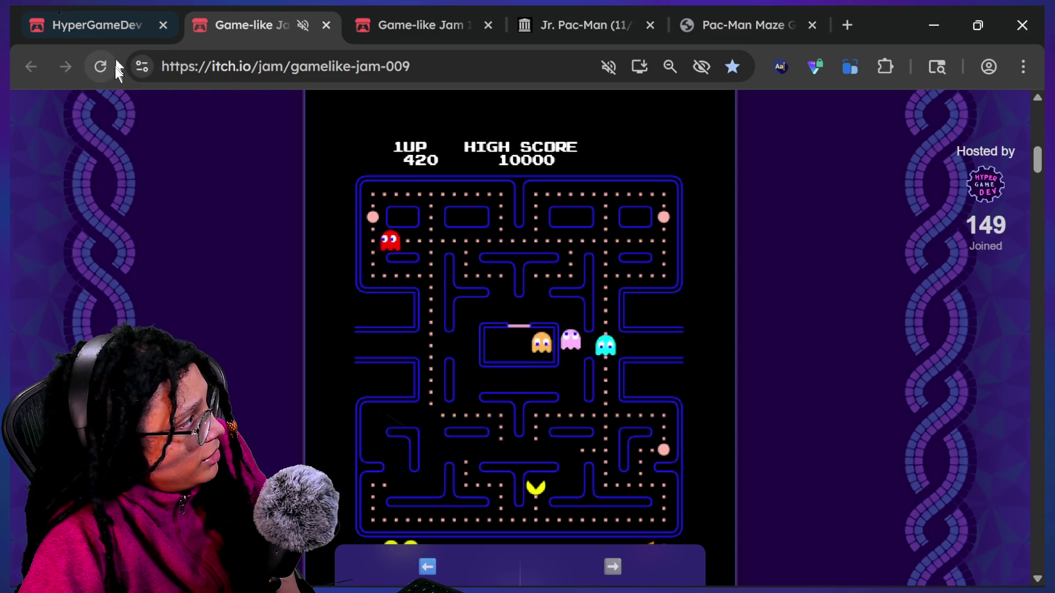
Step: Quit Pac-Man through MENU > QUIT > YES, back to the game chooser at 420 points
{"action": "scroll", "coordinate": [456, 232], "scroll_direction": "down", "scroll_amount": 3}
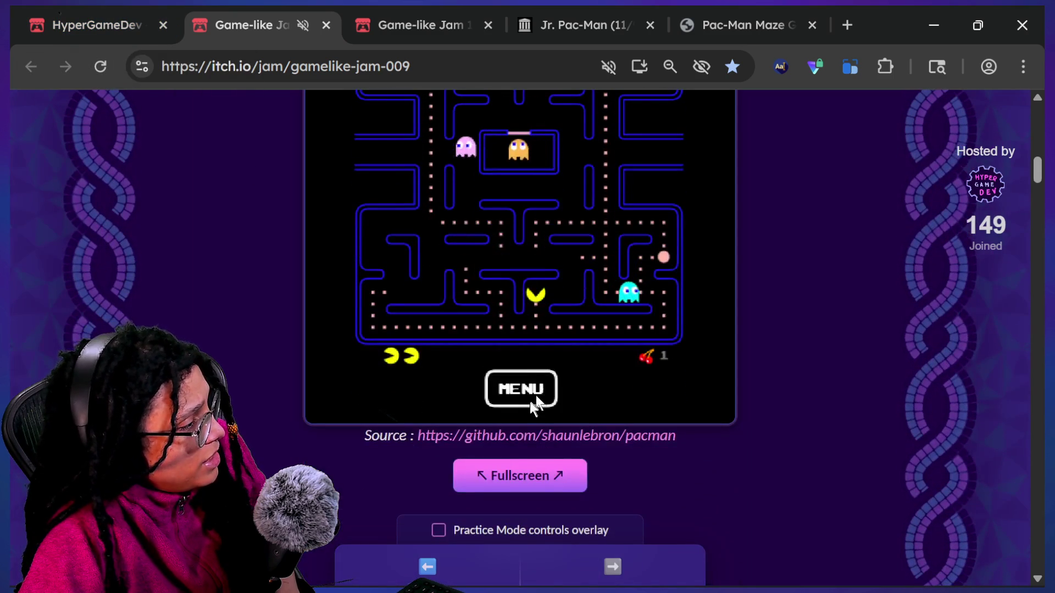
{"action": "left_click", "coordinate": [529, 396]}
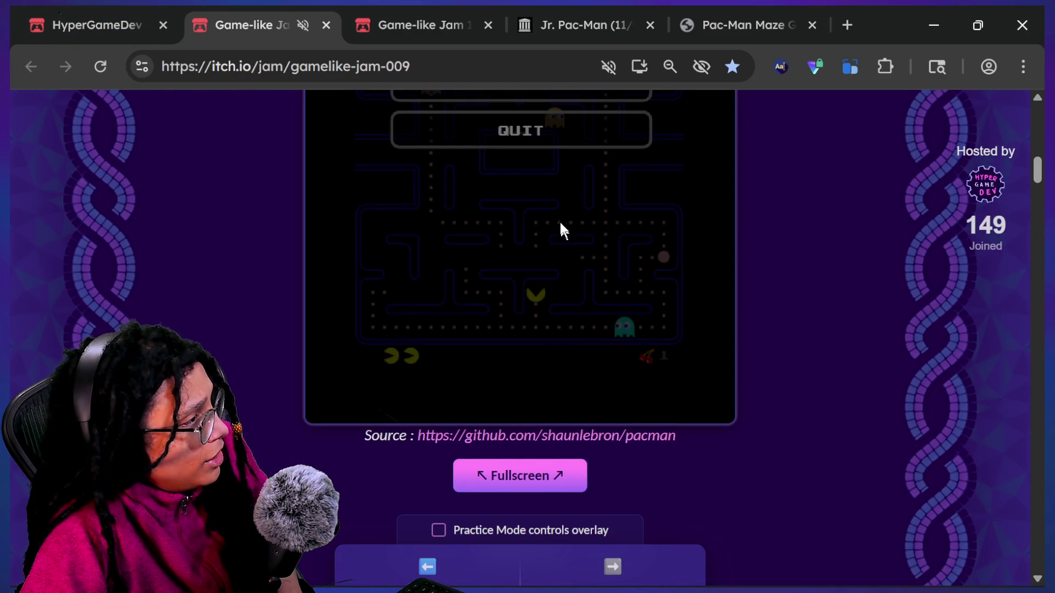
{"action": "scroll", "coordinate": [496, 169], "scroll_direction": "up", "scroll_amount": 3}
{"action": "left_click", "coordinate": [555, 325]}
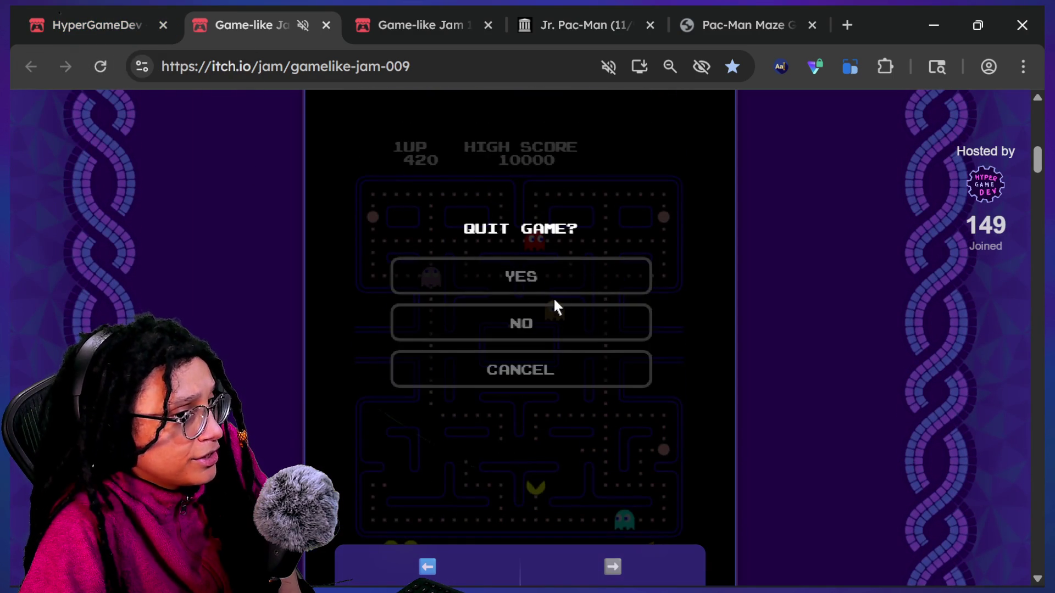
{"action": "left_click", "coordinate": [558, 285]}
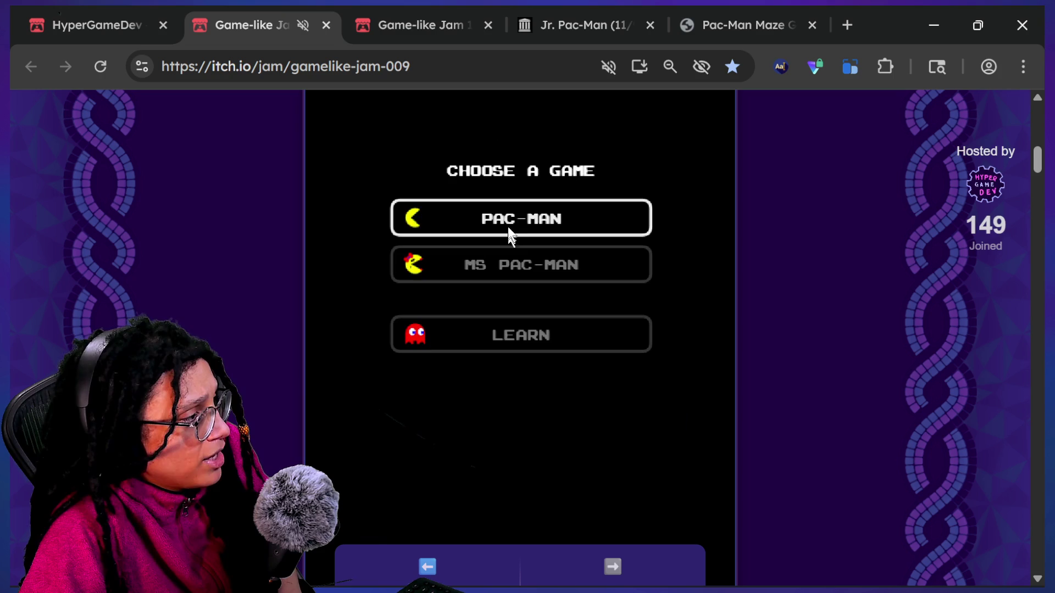
Step: Start Ms. Pac-Man and steer her up the centre and down the right column
{"action": "left_click", "coordinate": [501, 257]}
{"action": "left_click", "coordinate": [503, 264]}
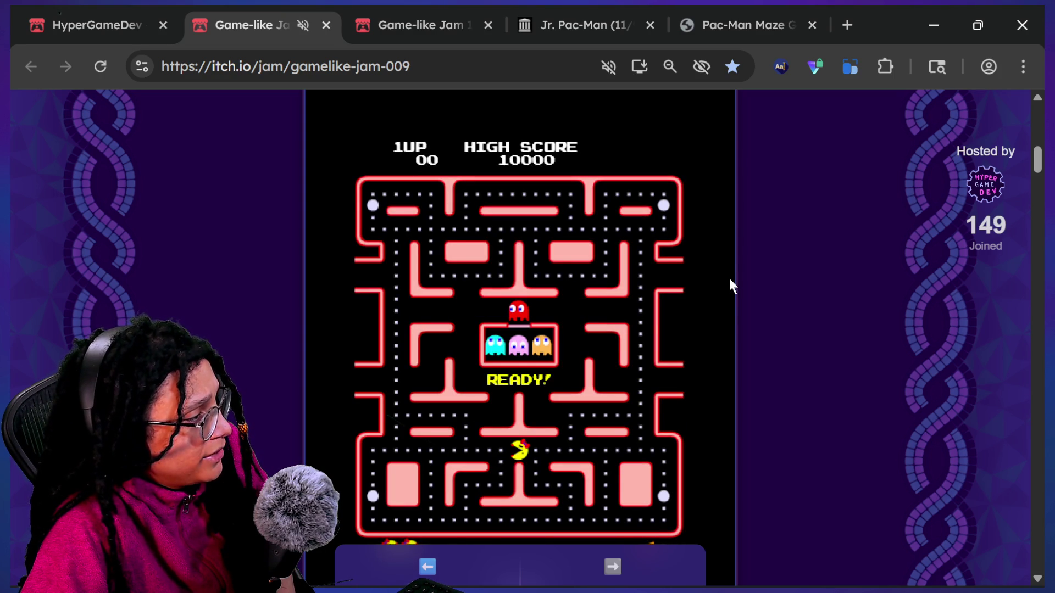
{"action": "key", "text": "Up"}
{"action": "key", "text": "Right"}
{"action": "key", "text": "Up"}
{"action": "key", "text": "Right"}
{"action": "key", "text": "Up"}
{"action": "key", "text": "Down"}
{"action": "key", "text": "Right"}
{"action": "key", "text": "Down"}
{"action": "key", "text": "Right"}
Step: Keep steering Ms. Pac-Man past the power pellet, up the left column and along the top row
{"action": "key", "text": "Down"}
{"action": "key", "text": "Left"}
{"action": "key", "text": "Up"}
{"action": "key", "text": "Right"}
{"action": "key", "text": "Left"}
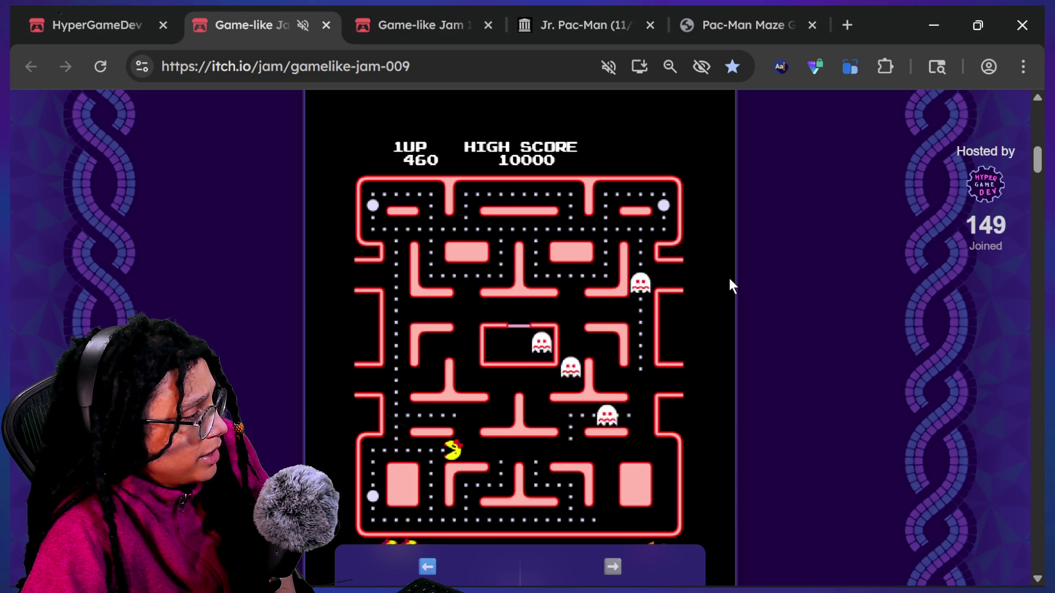
{"action": "key", "text": "Up"}
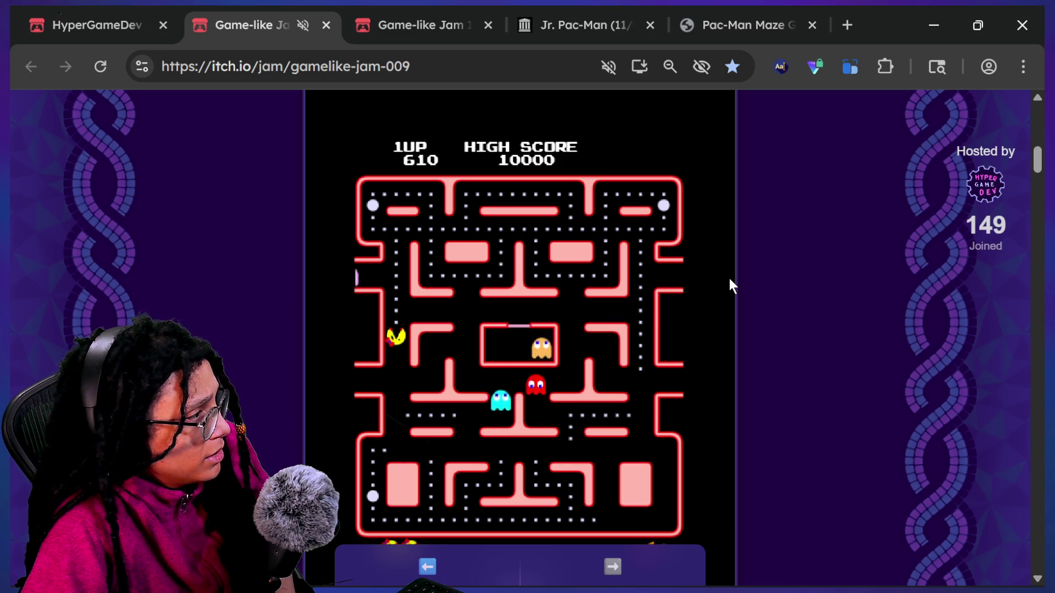
{"action": "key", "text": "Right"}
{"action": "key", "text": "Up"}
{"action": "key", "text": "Right"}
{"action": "key", "text": "Left"}
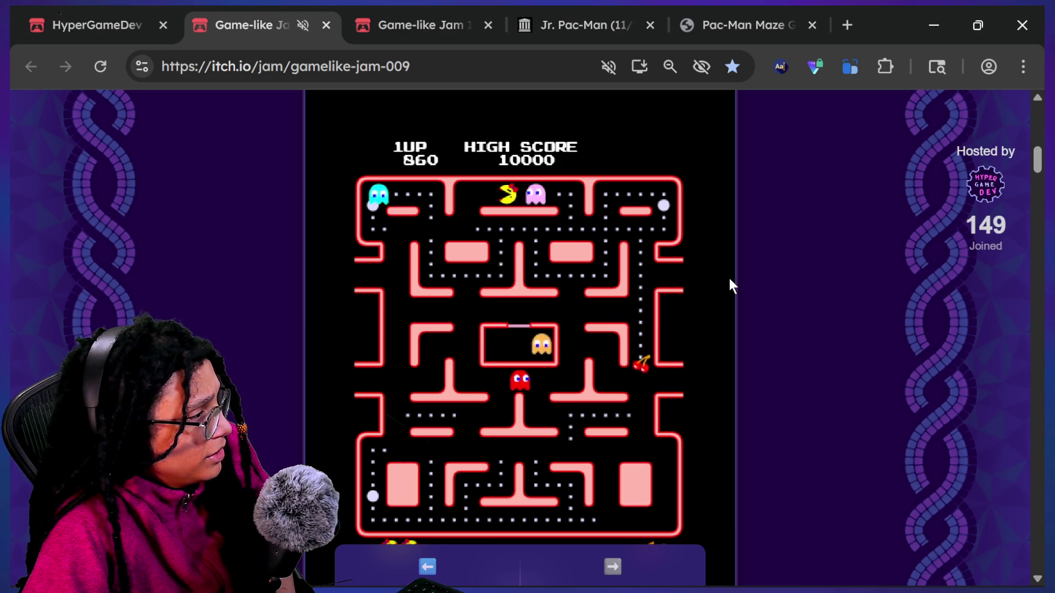
{"action": "key", "text": "Down"}
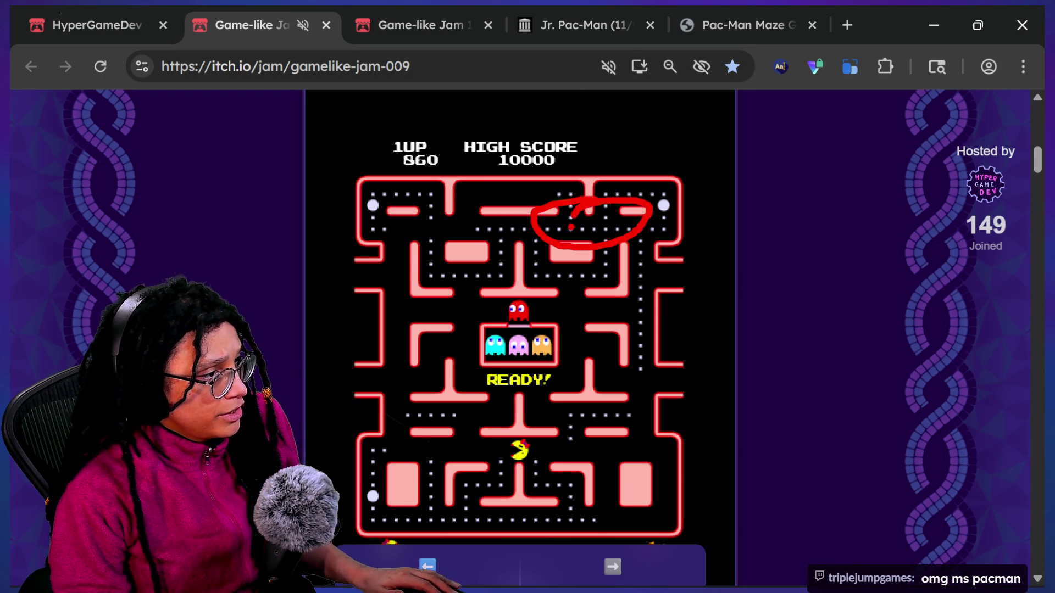
Step: Circle the maze's top-right corridor in red, clear the marks, and bring up the chat window
{"action": "left_click_drag", "start_coordinate": [604, 207], "coordinate": [608, 233]}
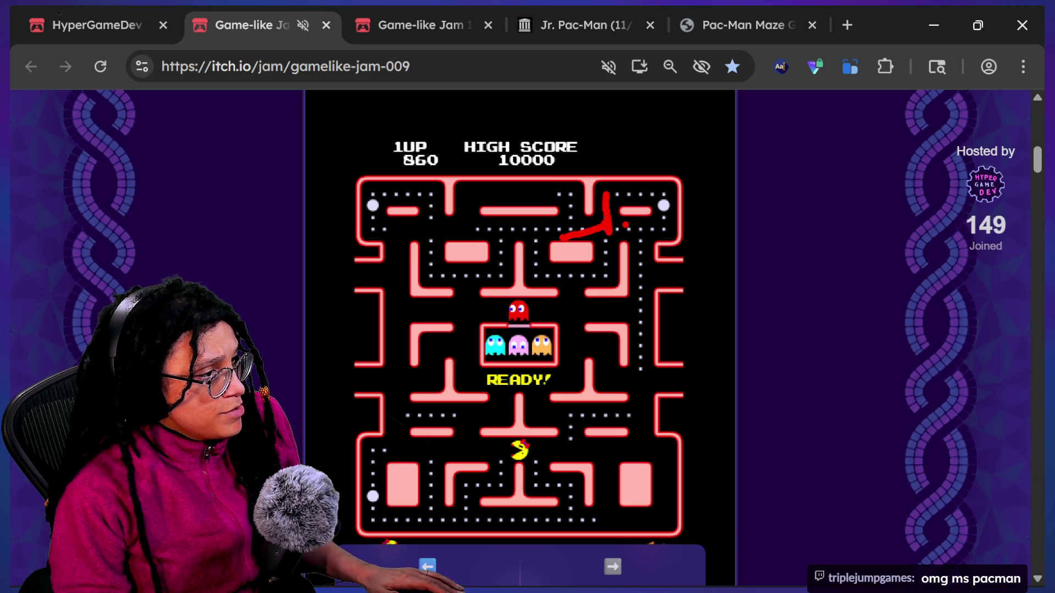
{"action": "mouse_move", "coordinate": [631, 181]}
{"action": "left_mouse_down"}
{"action": "mouse_move", "coordinate": [681, 230]}
{"action": "mouse_move", "coordinate": [703, 329]}
{"action": "left_mouse_up"}
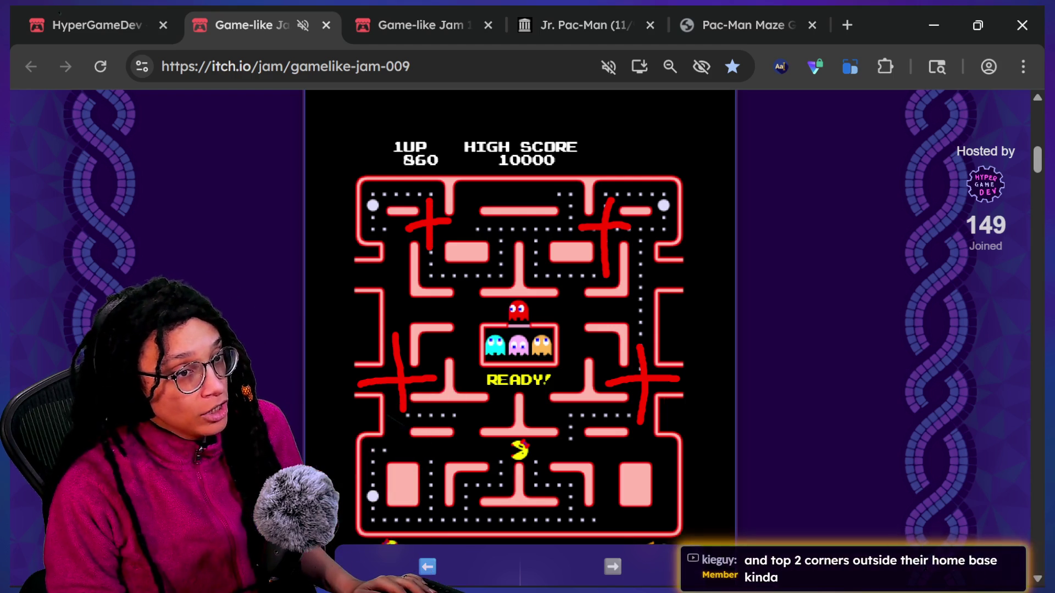
{"action": "key", "text": "Escape"}
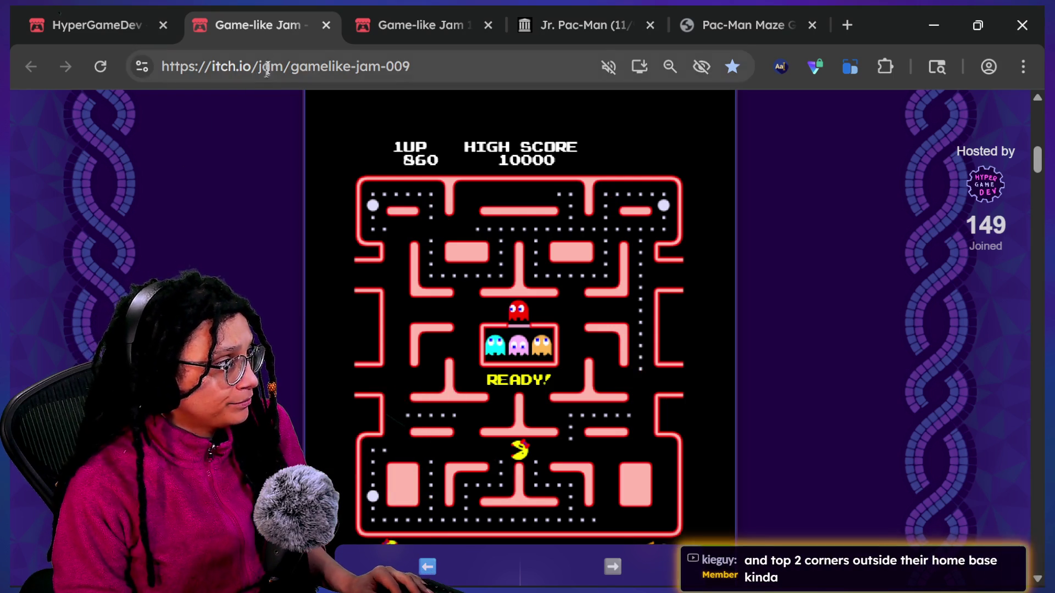
{"action": "key", "text": "alt+Tab"}
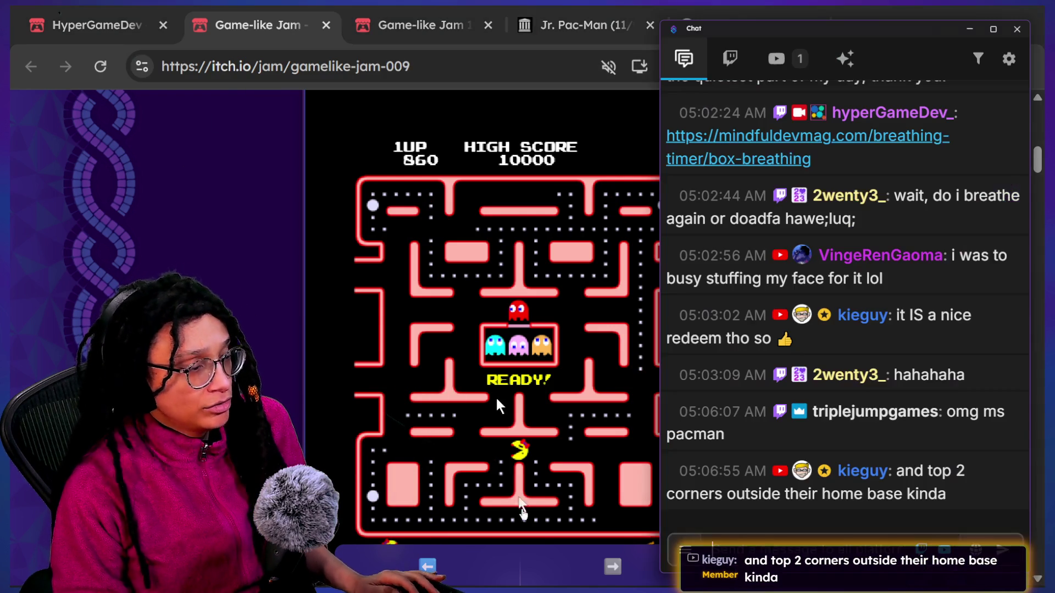
Step: Scroll through viewers' Pac-Man comments, then hide the chat window
{"action": "scroll", "coordinate": [643, 489], "scroll_direction": "down", "scroll_amount": 1}
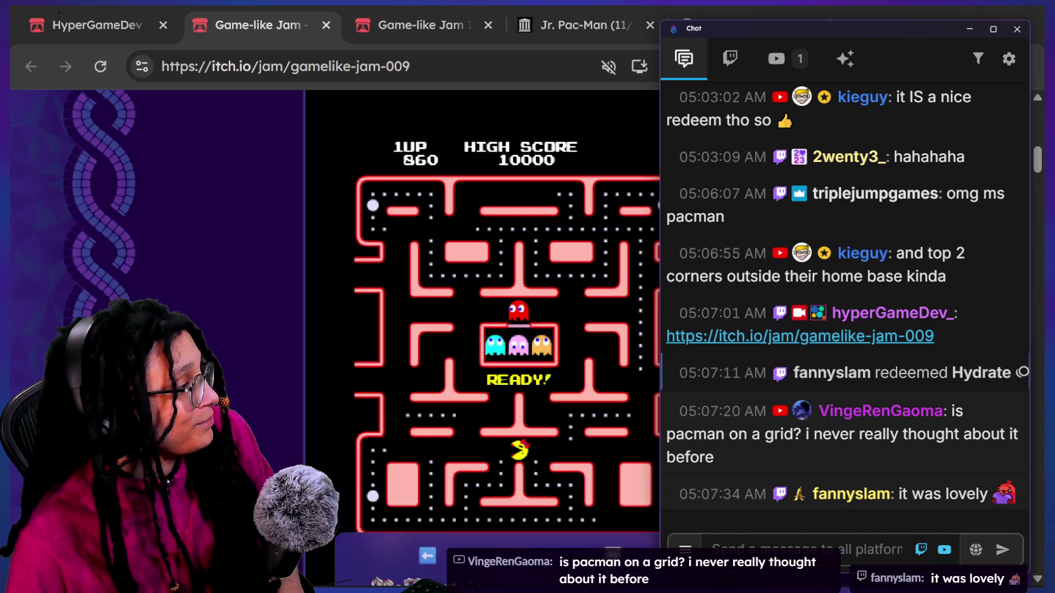
{"action": "key", "text": "alt+Tab"}
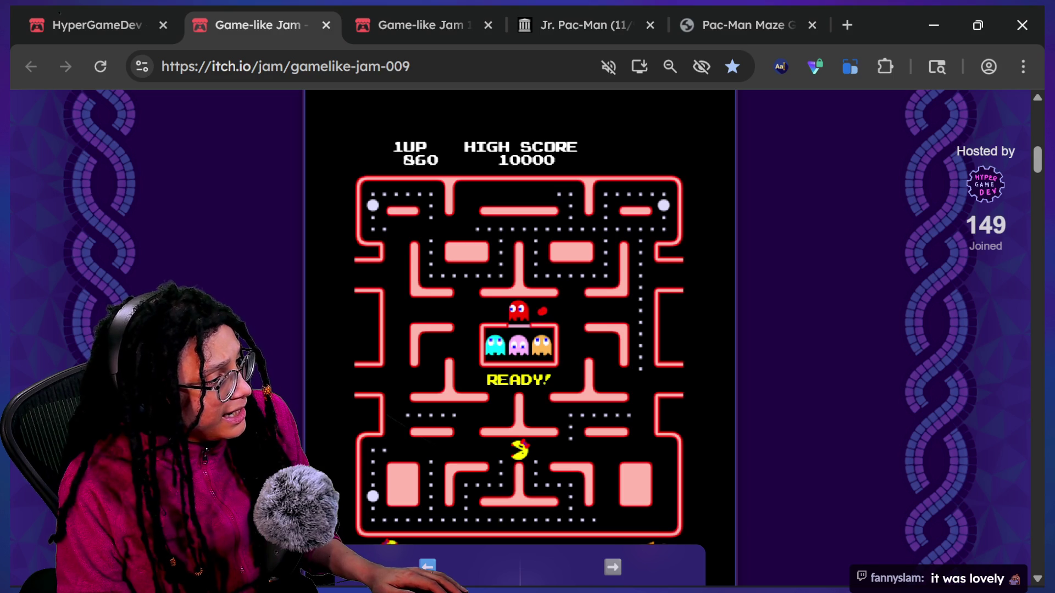
Step: Draw a red cross over a Ms. Pac-Man maze junction, then clear the marks
{"action": "left_click_drag", "start_coordinate": [568, 294], "coordinate": [571, 352]}
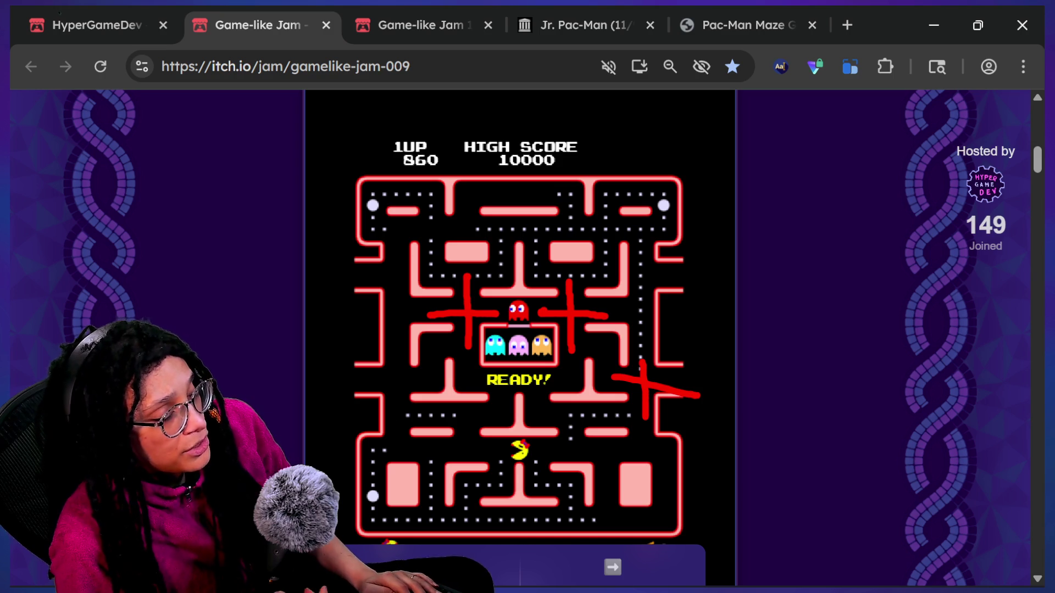
{"action": "key", "text": "Escape"}
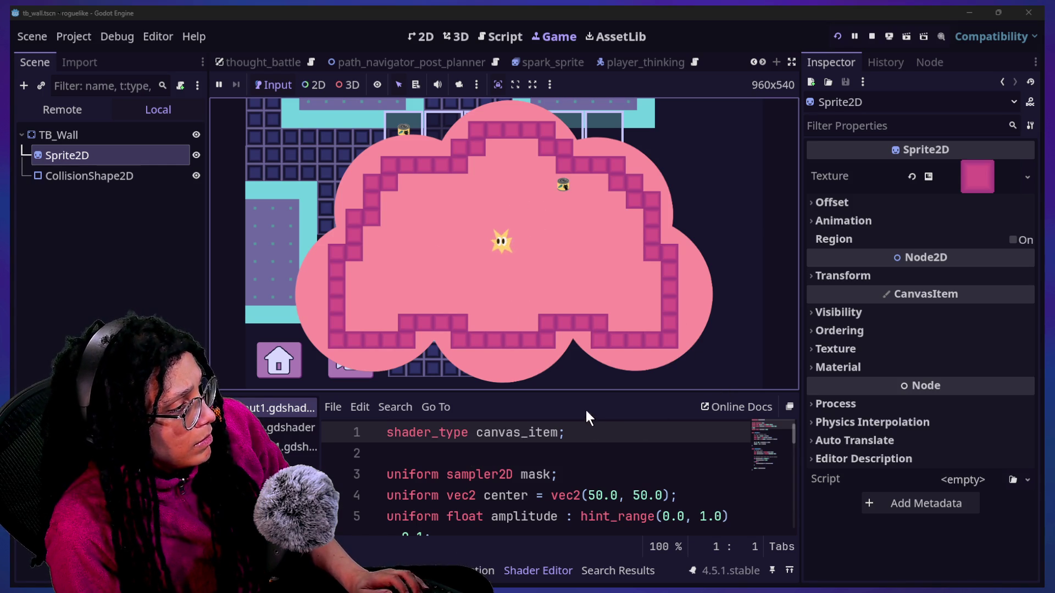
Step: Focus the running game and collapse the bottom output panel to enlarge the game view
{"action": "left_click", "coordinate": [582, 387]}
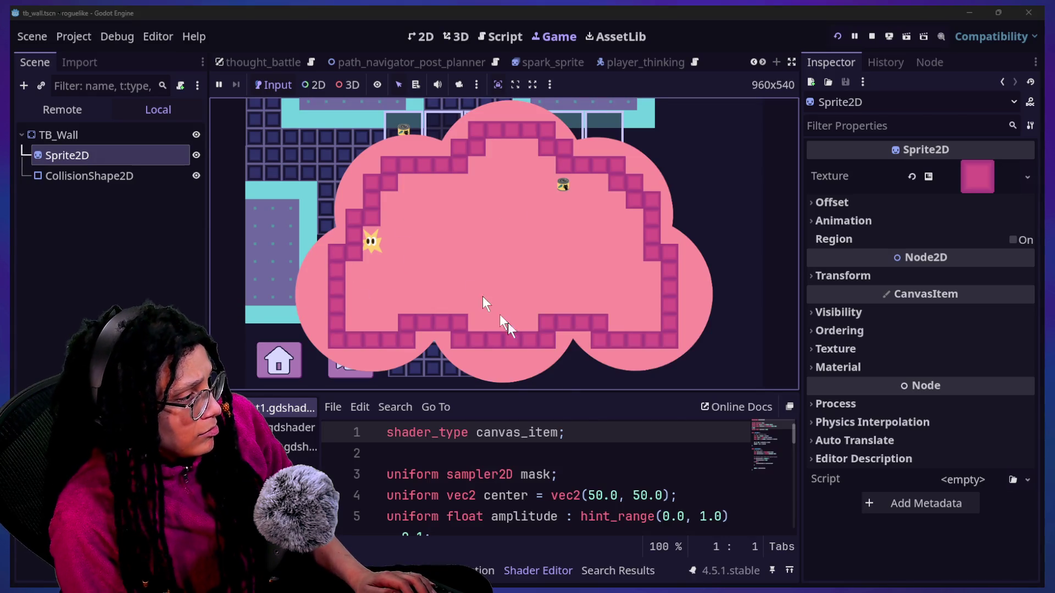
{"action": "left_click", "coordinate": [574, 431]}
{"action": "left_click", "coordinate": [573, 414]}
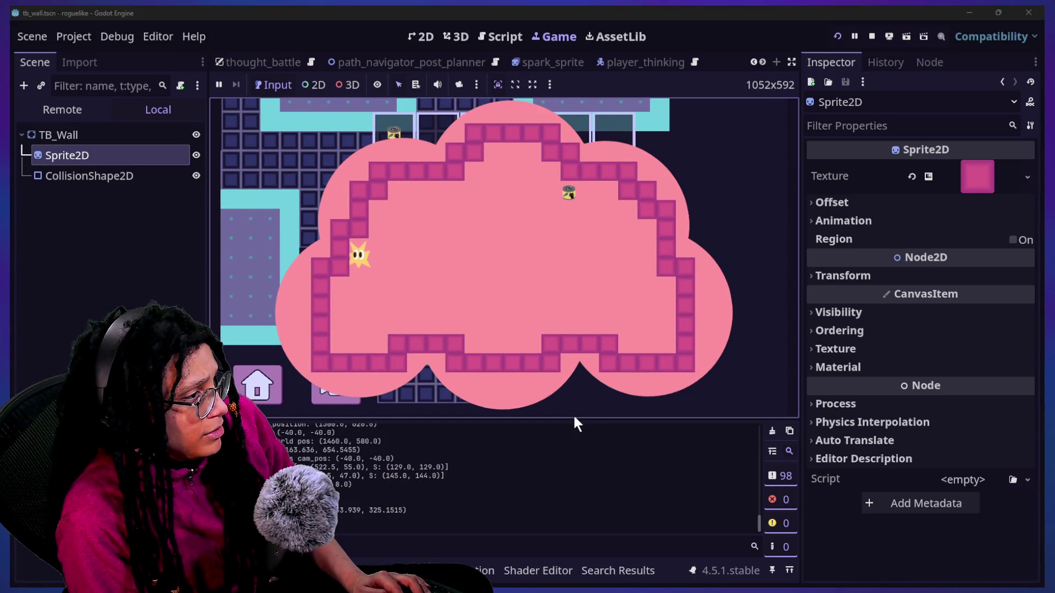
{"action": "left_click", "coordinate": [110, 357]}
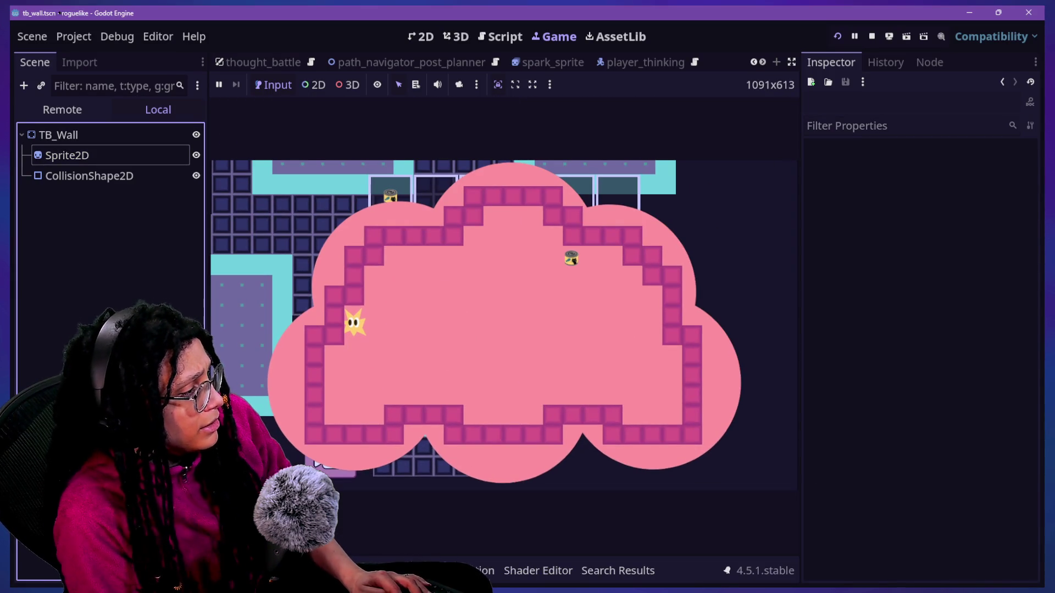
Step: Walk the star down to the cloud arena's bottom wall, then switch back to the browser windows
{"action": "left_click", "coordinate": [338, 471]}
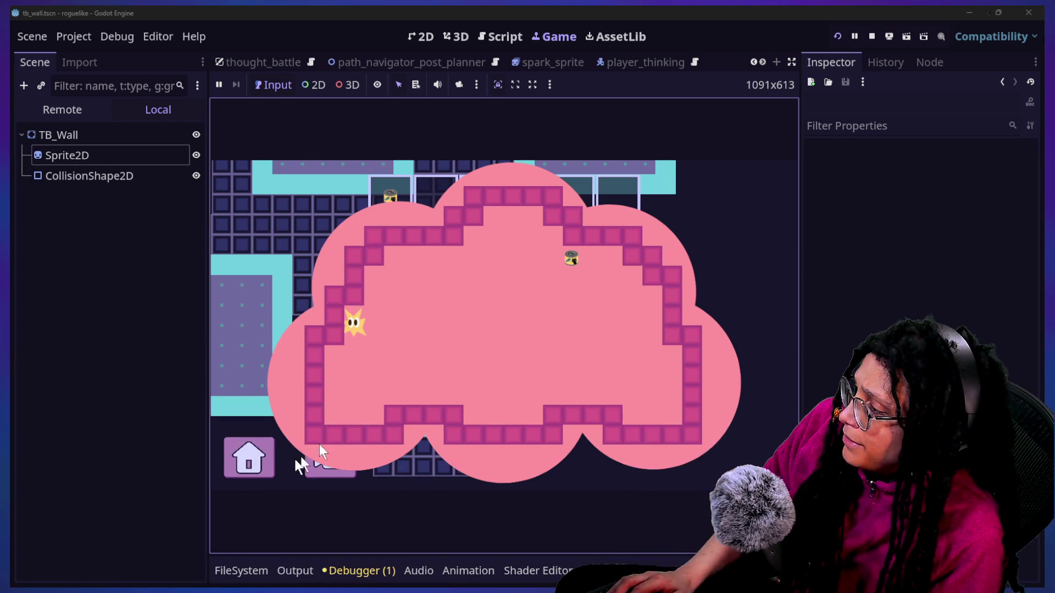
{"action": "left_click", "coordinate": [575, 326]}
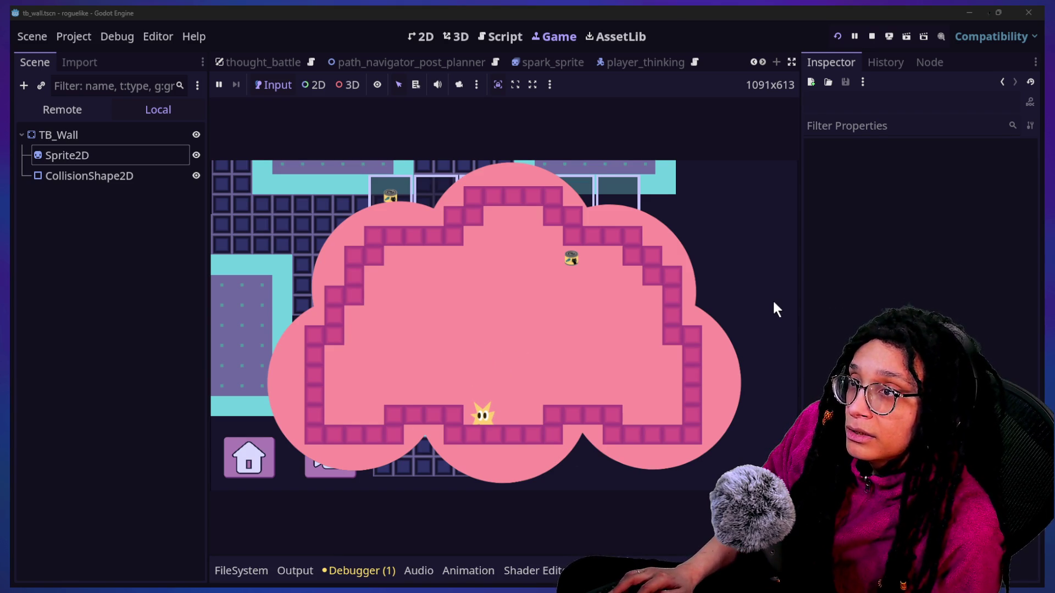
{"action": "key", "text": "alt+Tab"}
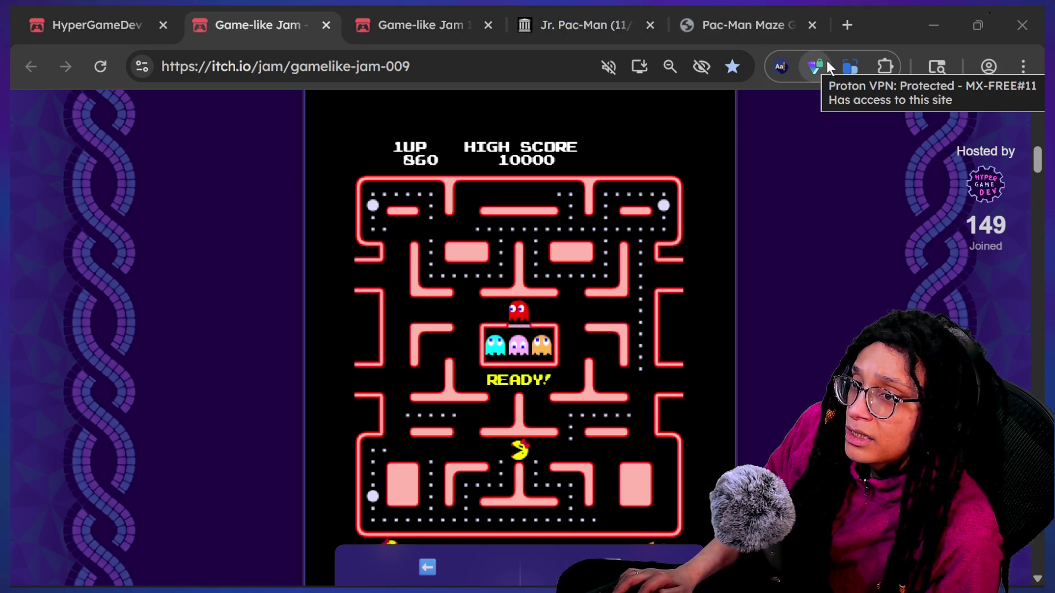
{"action": "key", "text": "alt+Tab"}
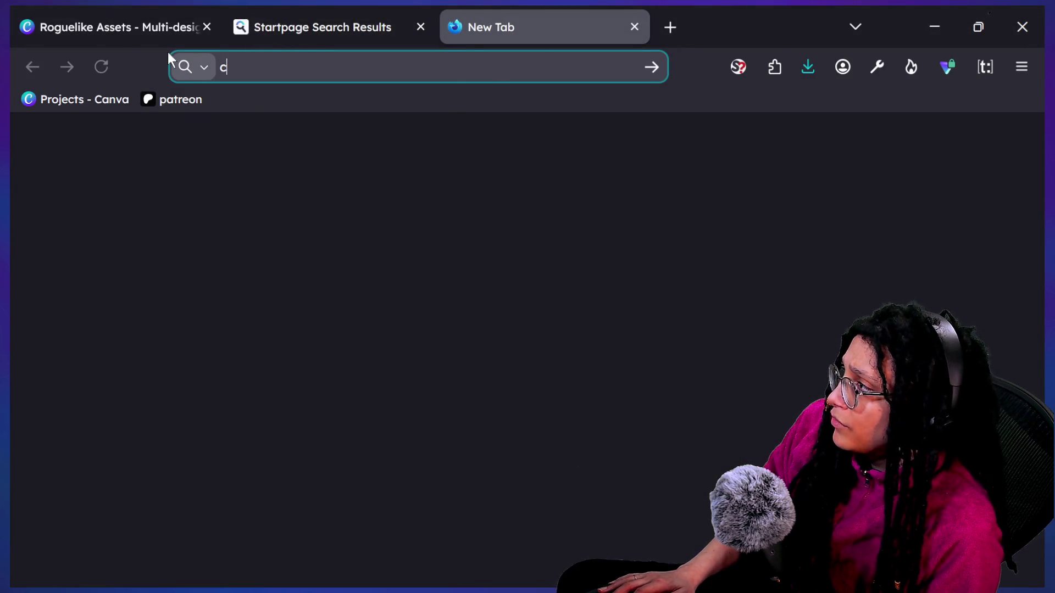
Step: Return to the Roguelike Assets design and bring up page 8's star sprite
{"action": "left_click", "coordinate": [164, 28]}
{"action": "left_click", "coordinate": [495, 439]}
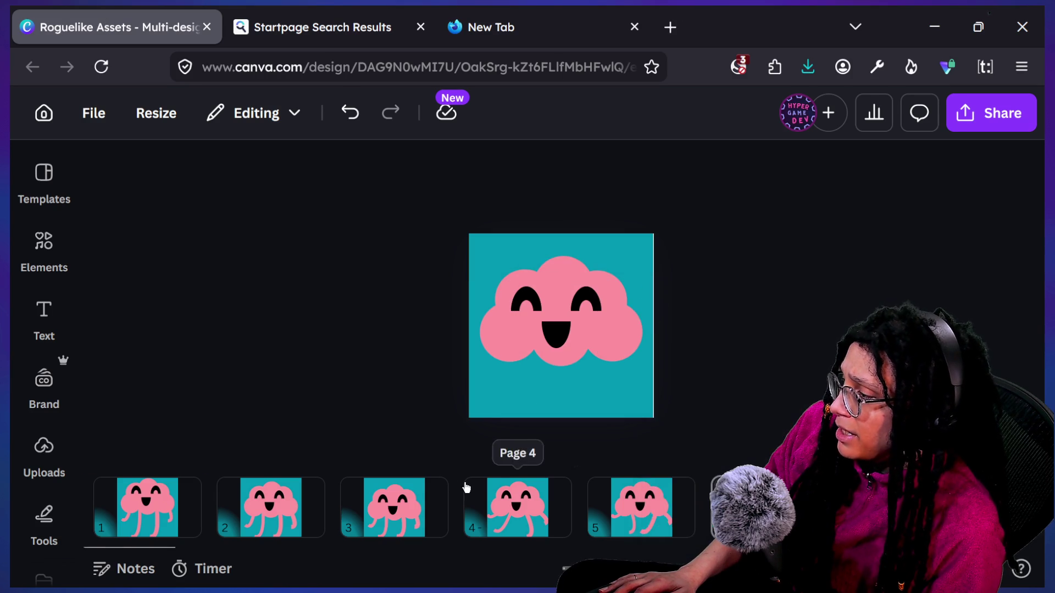
{"action": "scroll", "coordinate": [466, 494], "scroll_direction": "right", "scroll_amount": 5}
{"action": "left_click", "coordinate": [466, 500]}
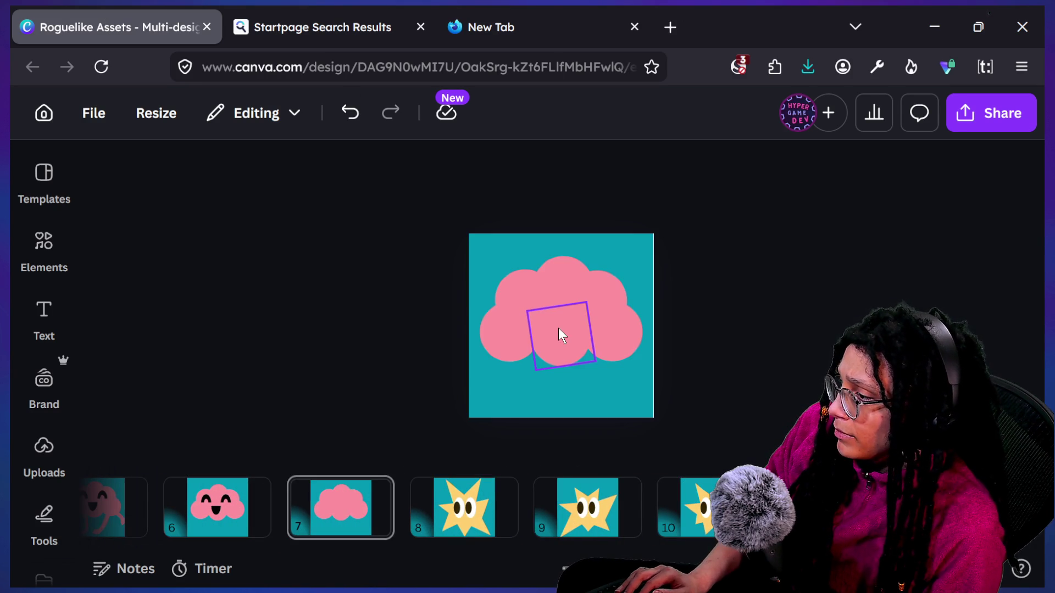
{"action": "left_click", "coordinate": [500, 483]}
{"action": "left_click_drag", "start_coordinate": [562, 328], "coordinate": [564, 329]}
{"action": "left_click", "coordinate": [561, 325]}
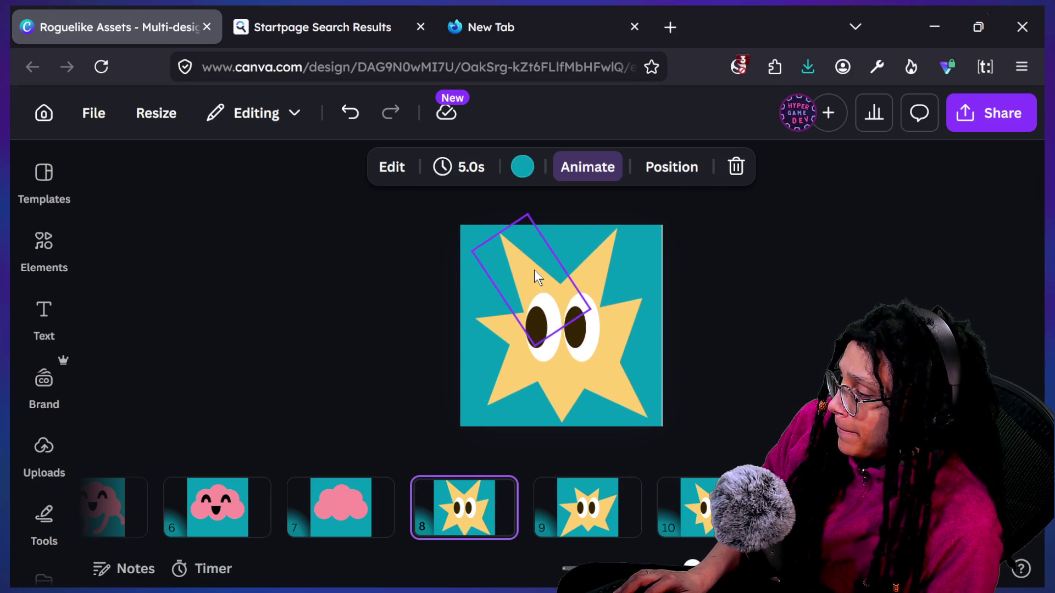
Step: Select the star's spike triangle layers in the layer list
{"action": "key", "text": "ctrl+a"}
{"action": "key", "text": "alt+1"}
{"action": "scroll", "coordinate": [250, 341], "scroll_direction": "up", "scroll_amount": 4}
{"action": "scroll", "coordinate": [250, 345], "scroll_direction": "down", "scroll_amount": 2}
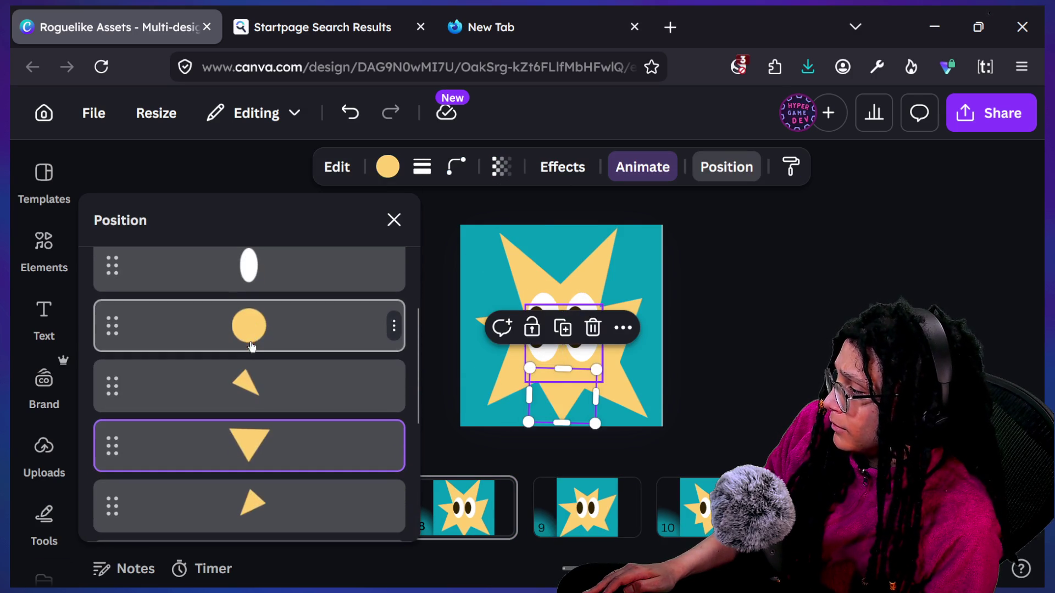
{"action": "left_click", "coordinate": [264, 373]}
{"action": "scroll", "coordinate": [264, 373], "scroll_direction": "down", "scroll_amount": 4}
{"action": "scroll", "coordinate": [265, 372], "scroll_direction": "down", "scroll_amount": 2}
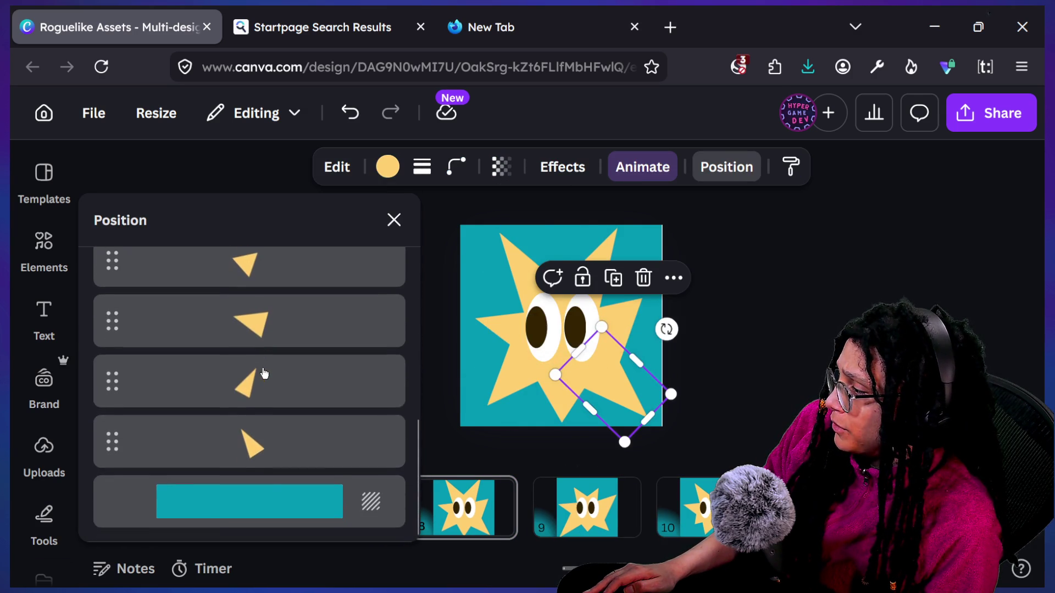
{"action": "left_click", "coordinate": [510, 370], "text": "shift"}
Step: Shift the spike triangles, rotate them about 25° clockwise, and group them
{"action": "mouse_move", "coordinate": [634, 311]}
{"action": "left_mouse_down"}
{"action": "mouse_move", "coordinate": [560, 272]}
{"action": "mouse_move", "coordinate": [571, 281]}
{"action": "left_mouse_up"}
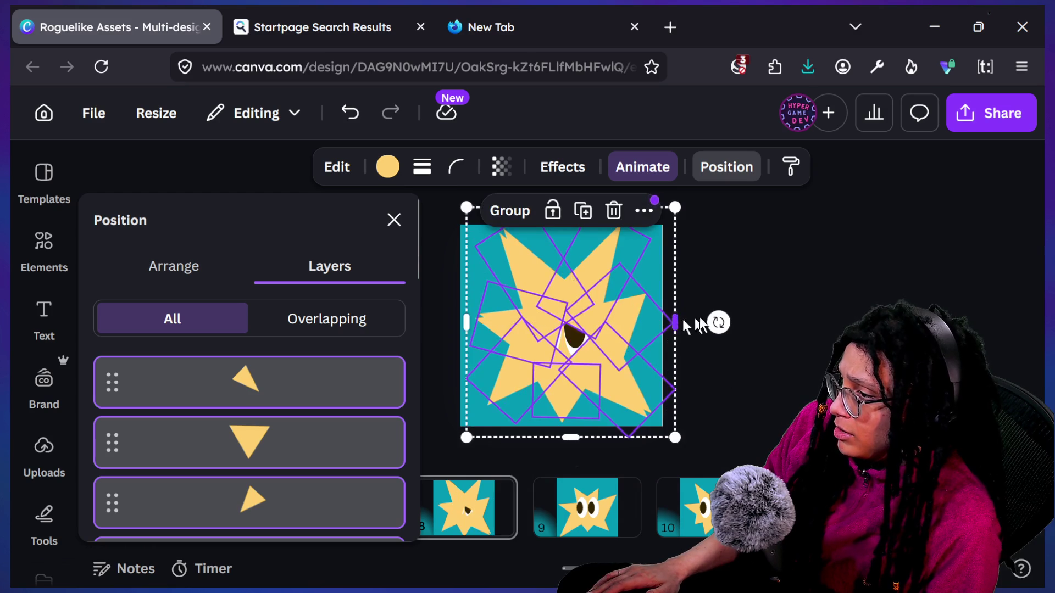
{"action": "mouse_move", "coordinate": [718, 322]}
{"action": "left_mouse_down"}
{"action": "mouse_move", "coordinate": [671, 394]}
{"action": "mouse_move", "coordinate": [686, 379]}
{"action": "left_mouse_up"}
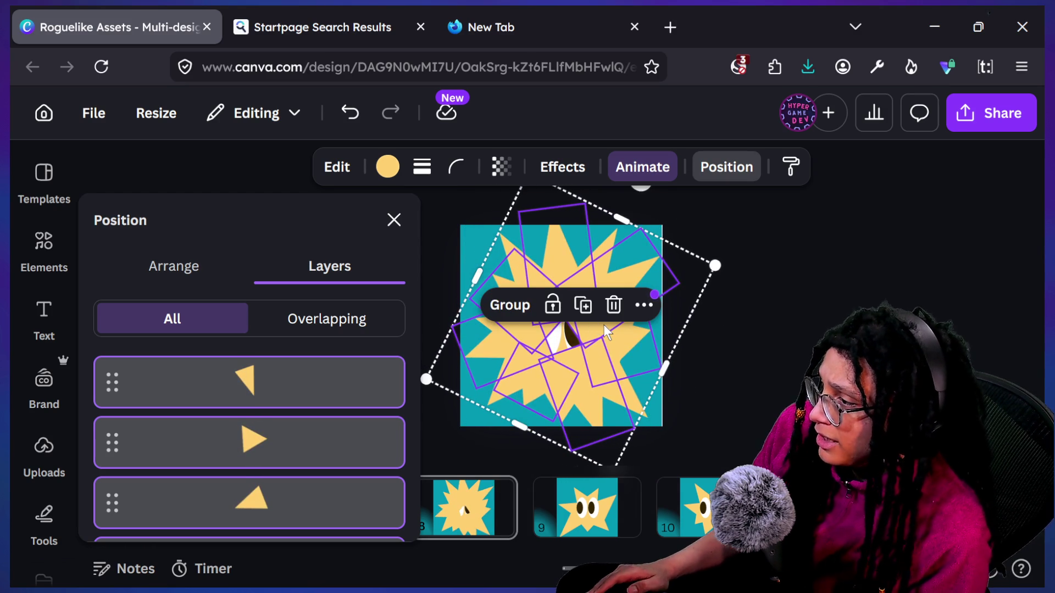
{"action": "left_click", "coordinate": [509, 306]}
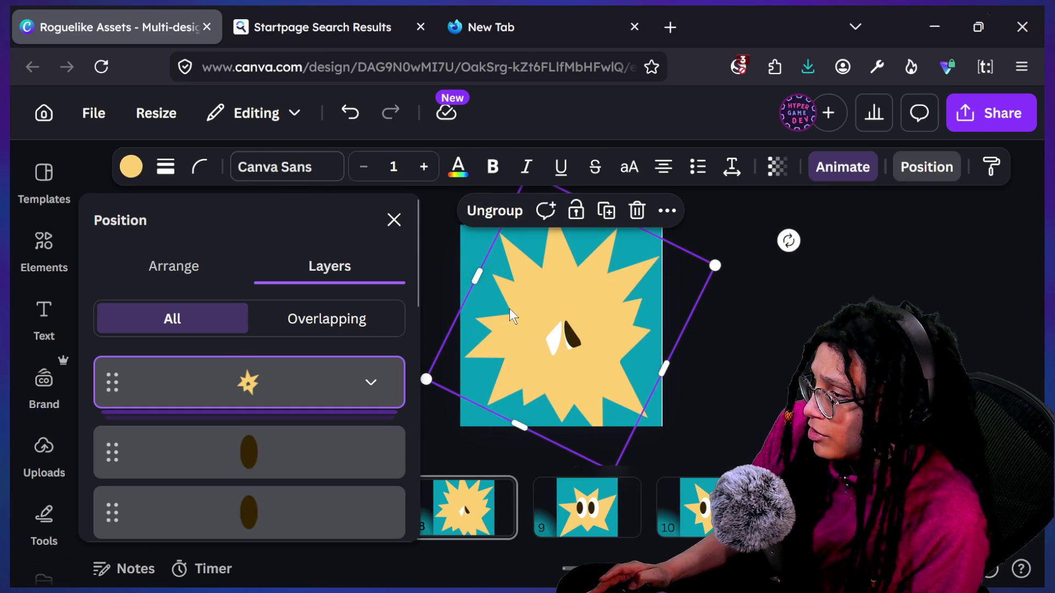
{"action": "mouse_move", "coordinate": [509, 308]}
{"action": "left_mouse_down"}
{"action": "mouse_move", "coordinate": [470, 346]}
{"action": "mouse_move", "coordinate": [494, 306]}
{"action": "mouse_move", "coordinate": [503, 312]}
{"action": "left_mouse_up"}
{"action": "left_click", "coordinate": [705, 300]}
{"action": "left_click", "coordinate": [619, 322]}
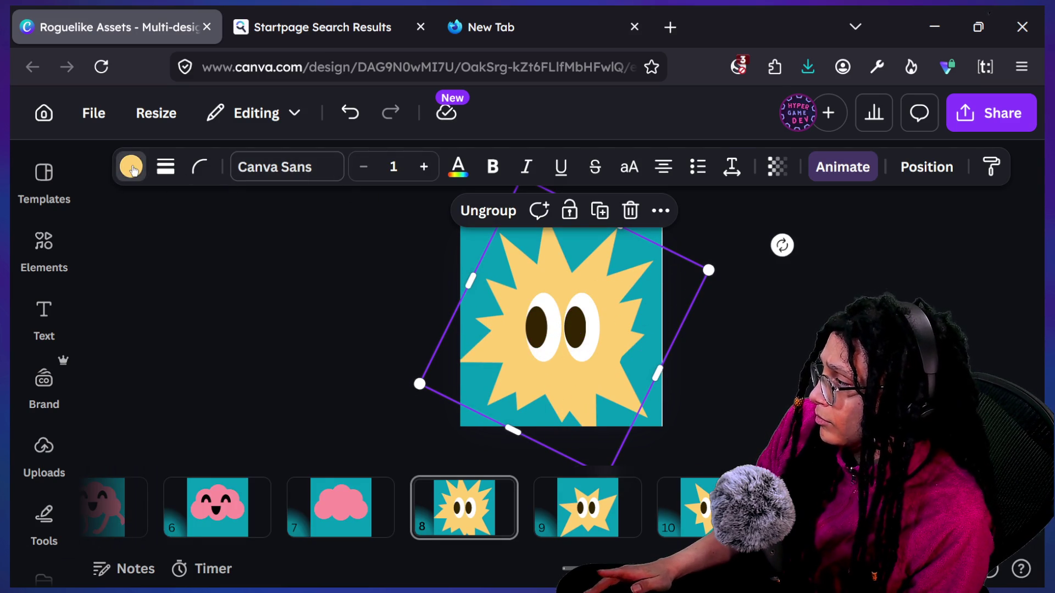
Step: Colour the spike group dark brown from the document colours
{"action": "left_click", "coordinate": [131, 167]}
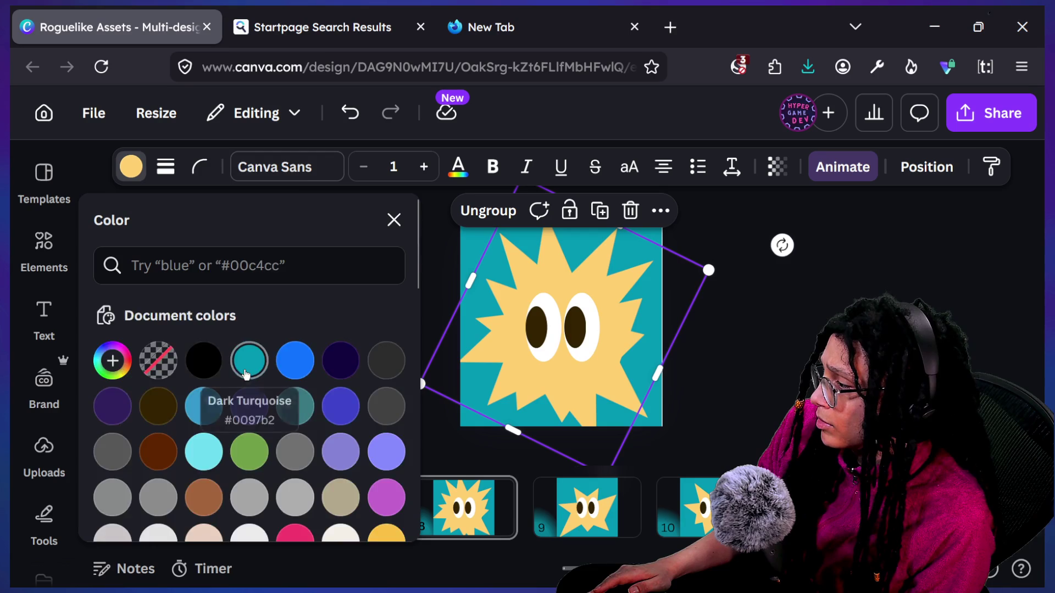
{"action": "scroll", "coordinate": [247, 376], "scroll_direction": "down", "scroll_amount": 5}
{"action": "scroll", "coordinate": [248, 377], "scroll_direction": "up", "scroll_amount": 4}
{"action": "scroll", "coordinate": [247, 377], "scroll_direction": "up", "scroll_amount": 2}
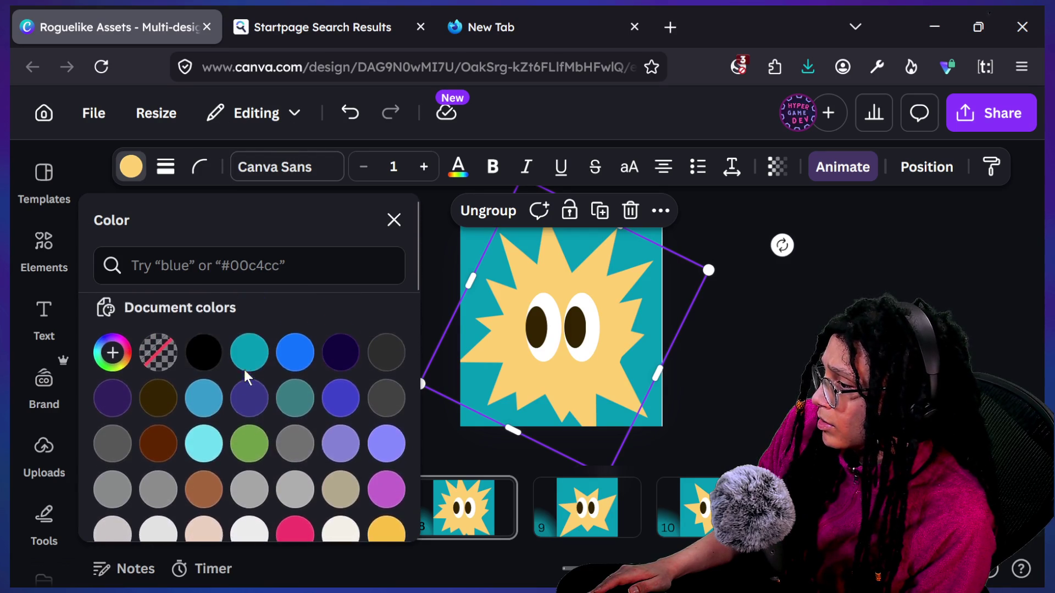
{"action": "left_click", "coordinate": [161, 408]}
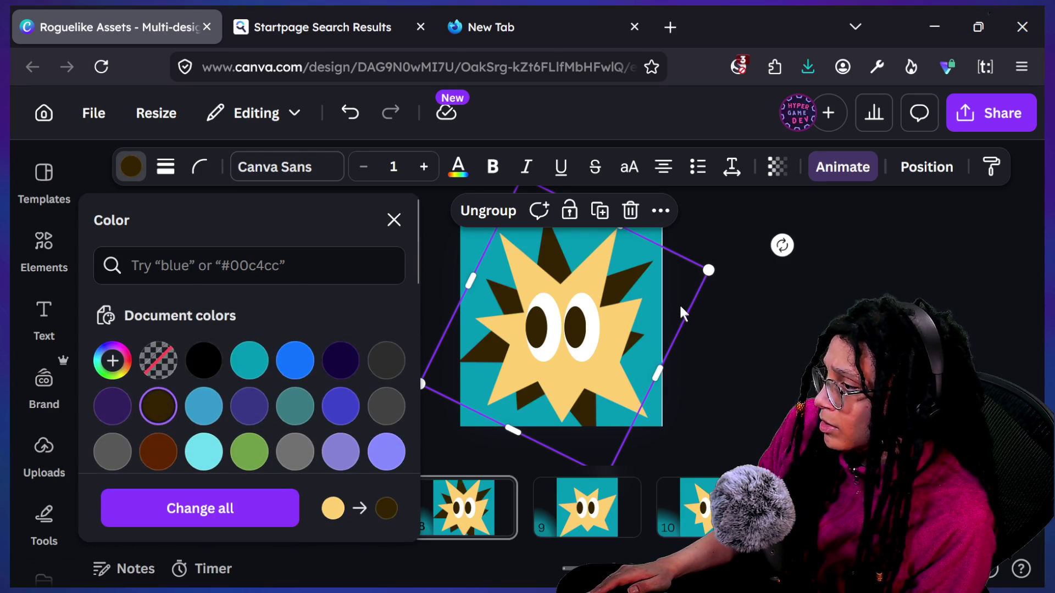
{"action": "key", "text": "Escape"}
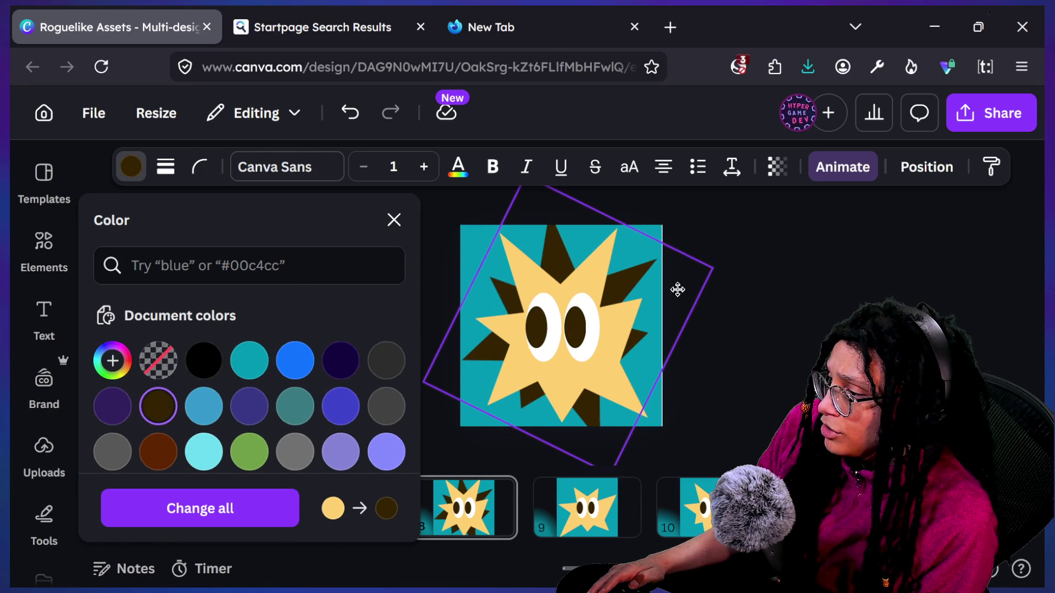
Step: Rotate the dark spike group to 34° and resize the small inner shape to 20 by 20
{"action": "left_click", "coordinate": [678, 289]}
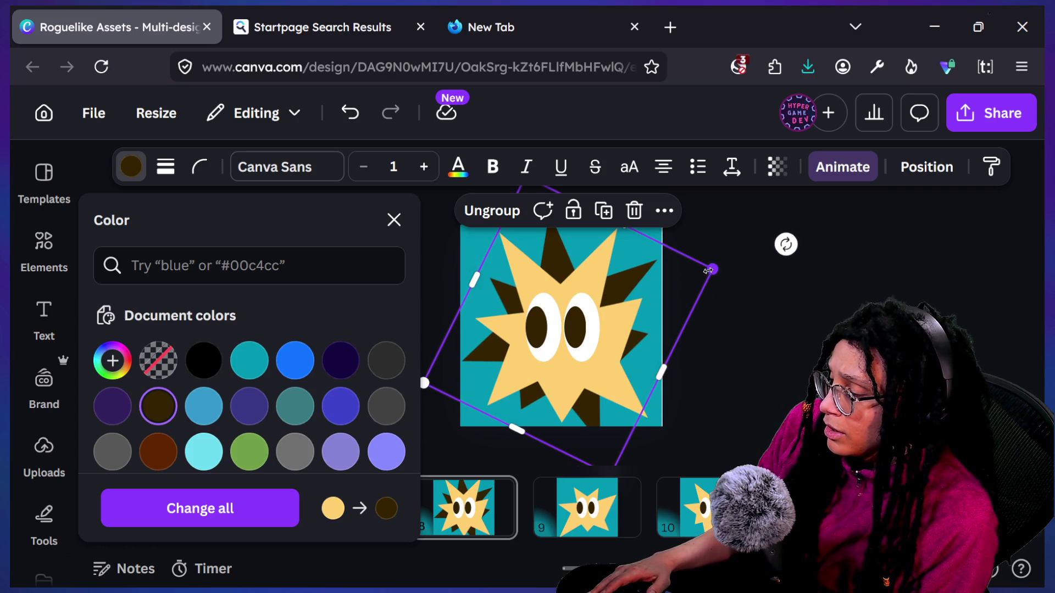
{"action": "mouse_move", "coordinate": [786, 245]}
{"action": "left_mouse_down"}
{"action": "mouse_move", "coordinate": [769, 259]}
{"action": "mouse_move", "coordinate": [789, 259]}
{"action": "mouse_move", "coordinate": [790, 275]}
{"action": "mouse_move", "coordinate": [787, 251]}
{"action": "left_mouse_up"}
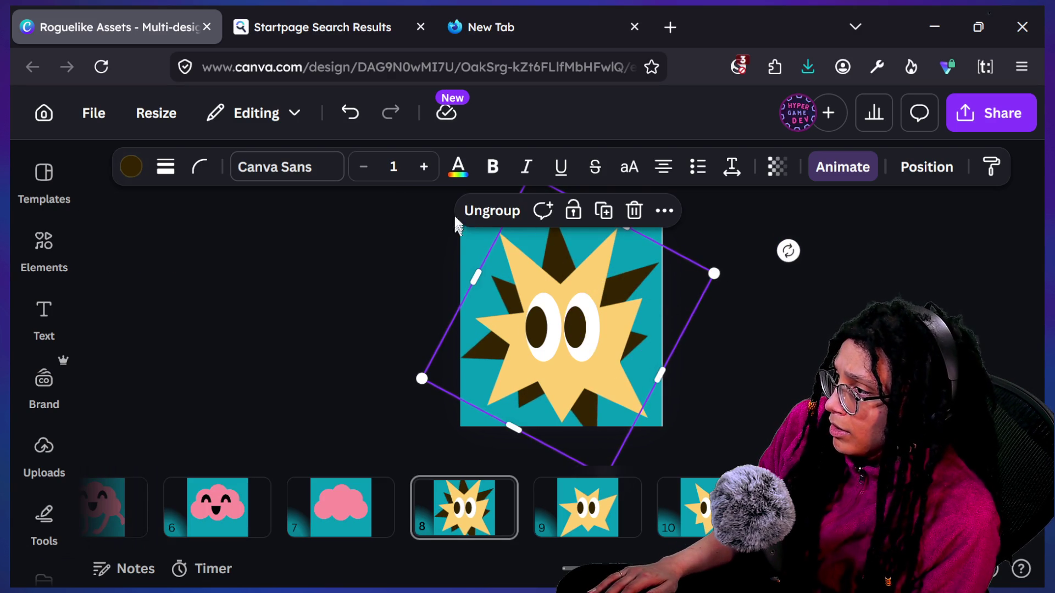
{"action": "mouse_move", "coordinate": [571, 247]}
{"action": "left_mouse_down"}
{"action": "mouse_move", "coordinate": [593, 252]}
{"action": "mouse_move", "coordinate": [560, 245]}
{"action": "mouse_move", "coordinate": [556, 228]}
{"action": "left_mouse_up"}
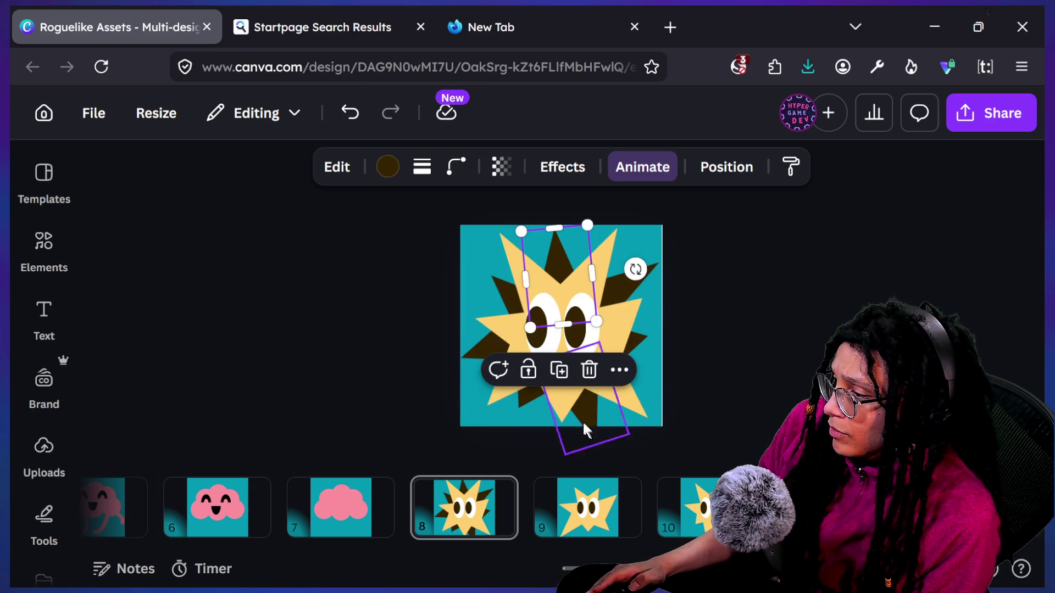
{"action": "left_click", "coordinate": [664, 438]}
{"action": "left_click", "coordinate": [593, 431]}
{"action": "mouse_move", "coordinate": [596, 443]}
{"action": "left_mouse_down"}
{"action": "mouse_move", "coordinate": [587, 406]}
{"action": "mouse_move", "coordinate": [596, 423]}
{"action": "mouse_move", "coordinate": [599, 409]}
{"action": "left_mouse_up"}
{"action": "key", "text": "Escape"}
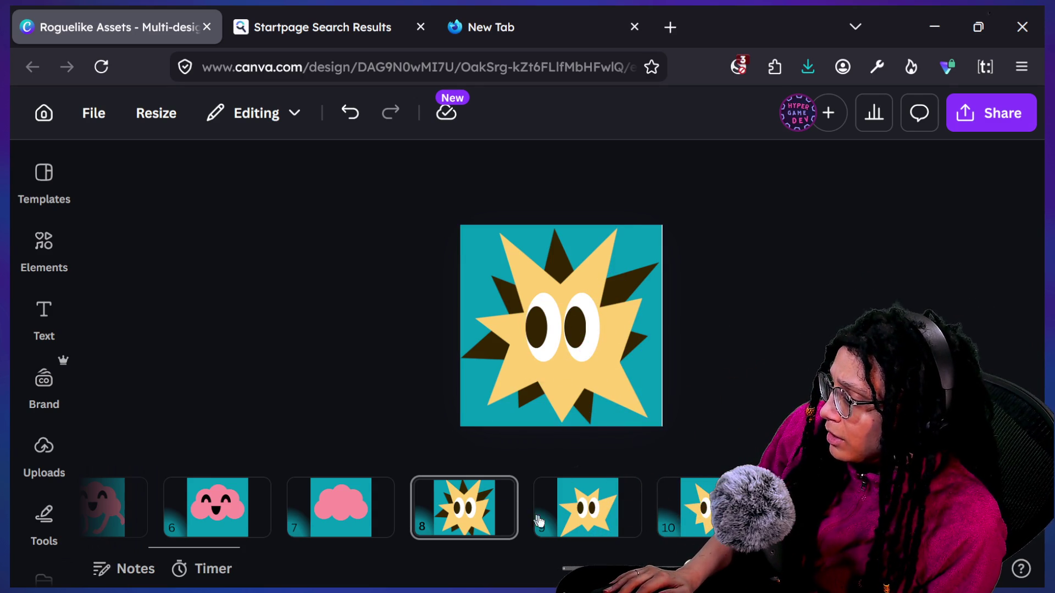
Step: Open page 9's star and multi-select its spike triangle layers in the layer list
{"action": "left_click", "coordinate": [571, 510]}
{"action": "left_click", "coordinate": [544, 326]}
{"action": "left_click", "coordinate": [671, 167]}
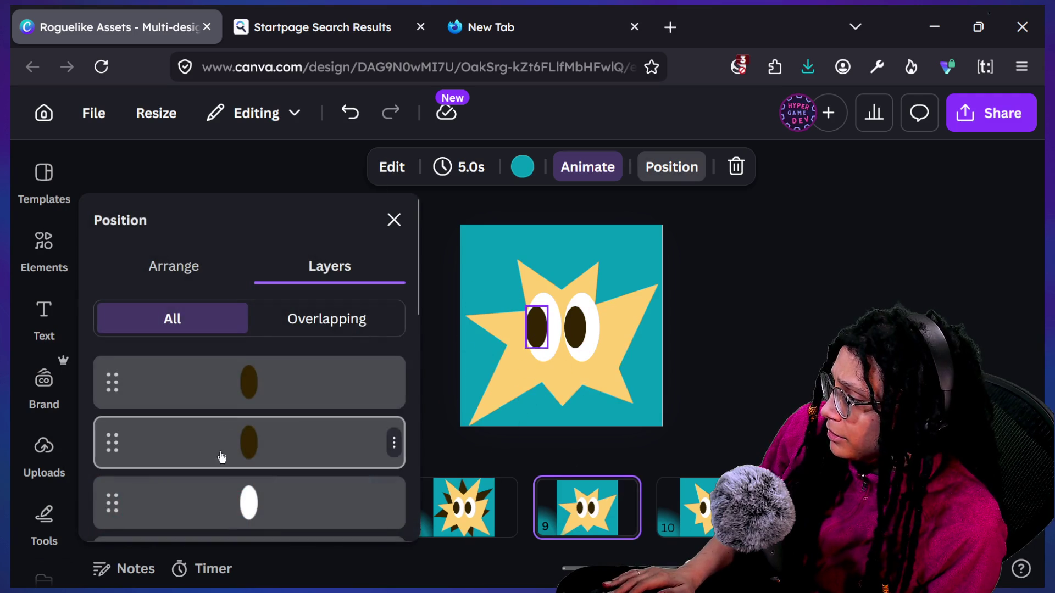
{"action": "scroll", "coordinate": [230, 406], "scroll_direction": "down", "scroll_amount": 5}
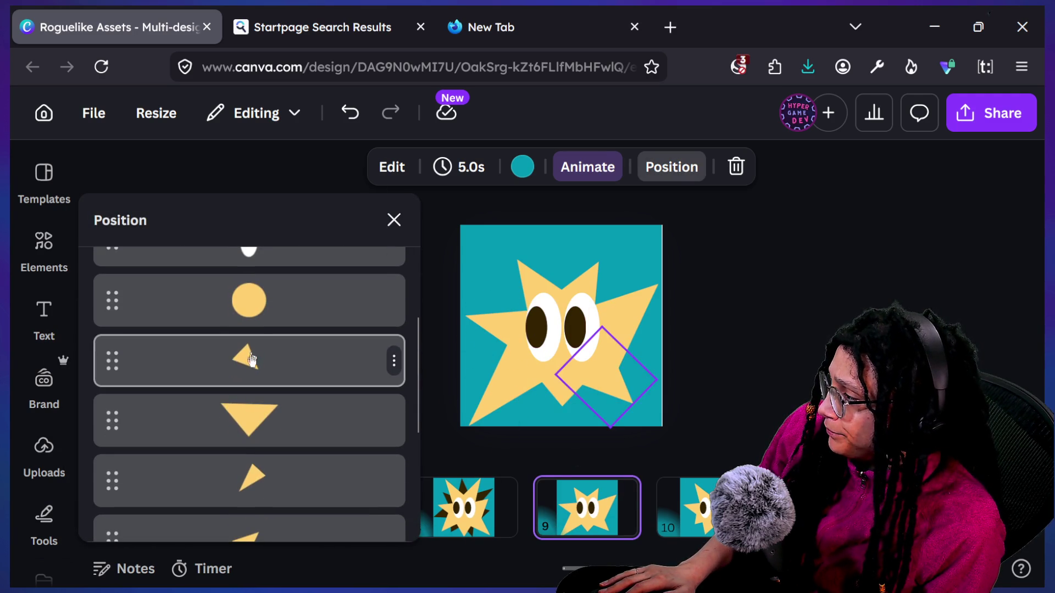
{"action": "left_click", "coordinate": [250, 365]}
{"action": "scroll", "coordinate": [315, 405], "scroll_direction": "down", "scroll_amount": 5}
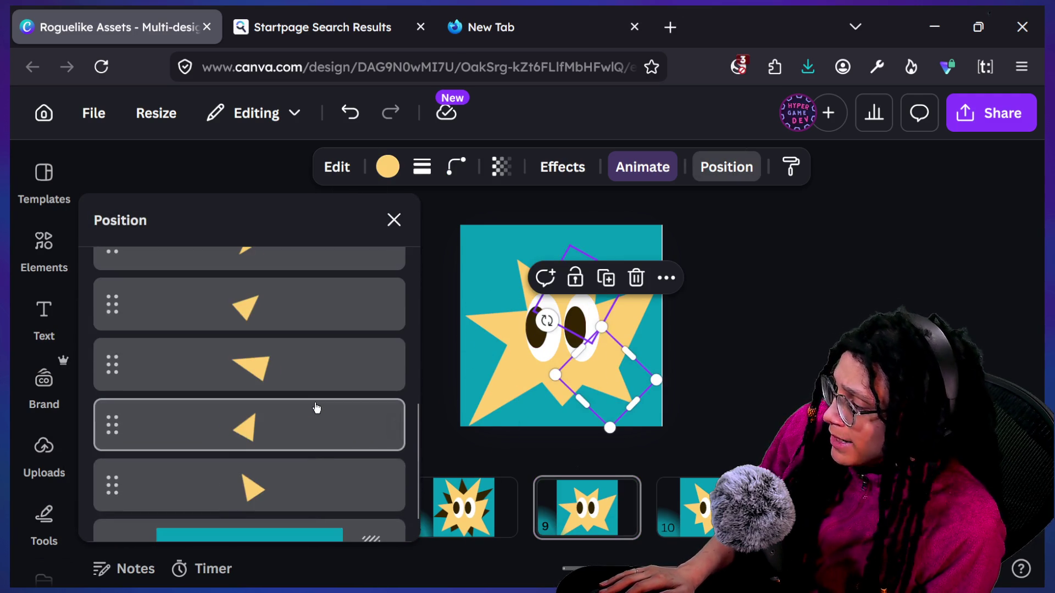
{"action": "left_click", "coordinate": [323, 443], "text": "shift"}
{"action": "scroll", "coordinate": [322, 439], "scroll_direction": "up", "scroll_amount": 3}
{"action": "scroll", "coordinate": [324, 439], "scroll_direction": "down", "scroll_amount": 4}
{"action": "scroll", "coordinate": [324, 439], "scroll_direction": "down", "scroll_amount": 4}
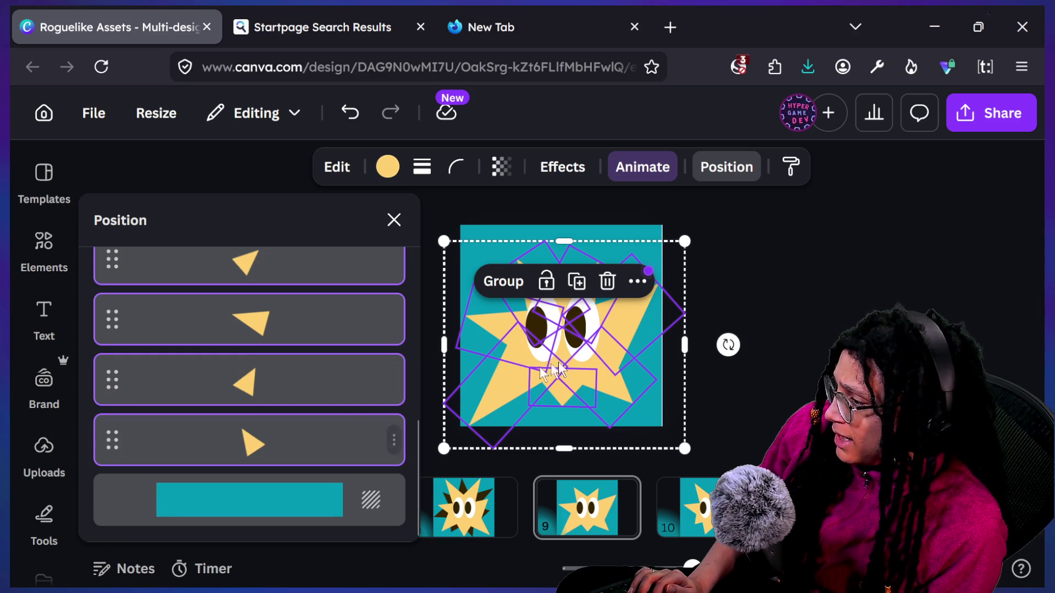
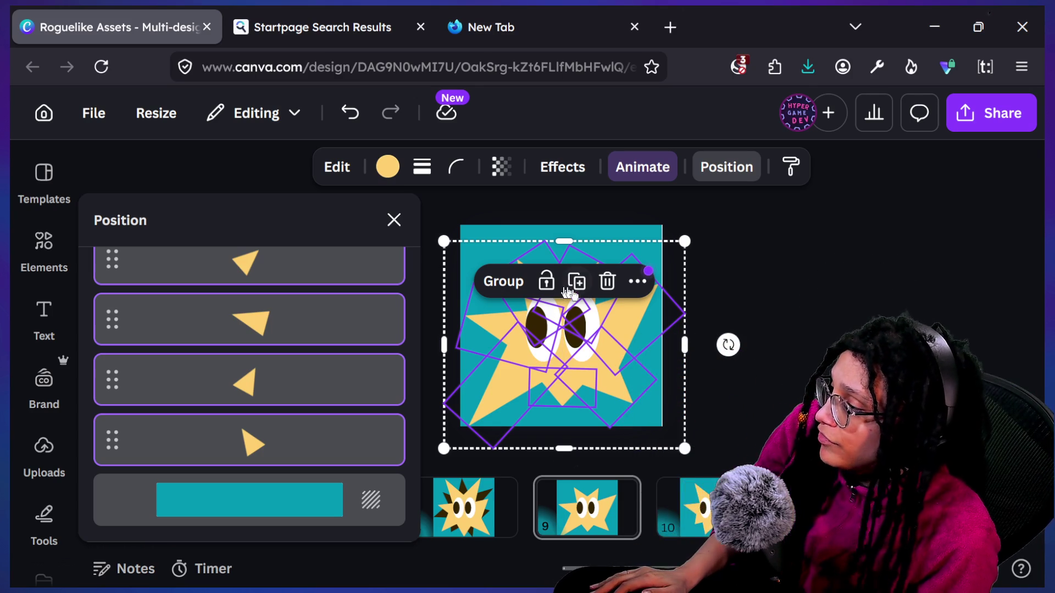
Step: Group page 9's yellow triangles, tilt the group about 26° and send it behind the eyes
{"action": "mouse_move", "coordinate": [362, 336]}
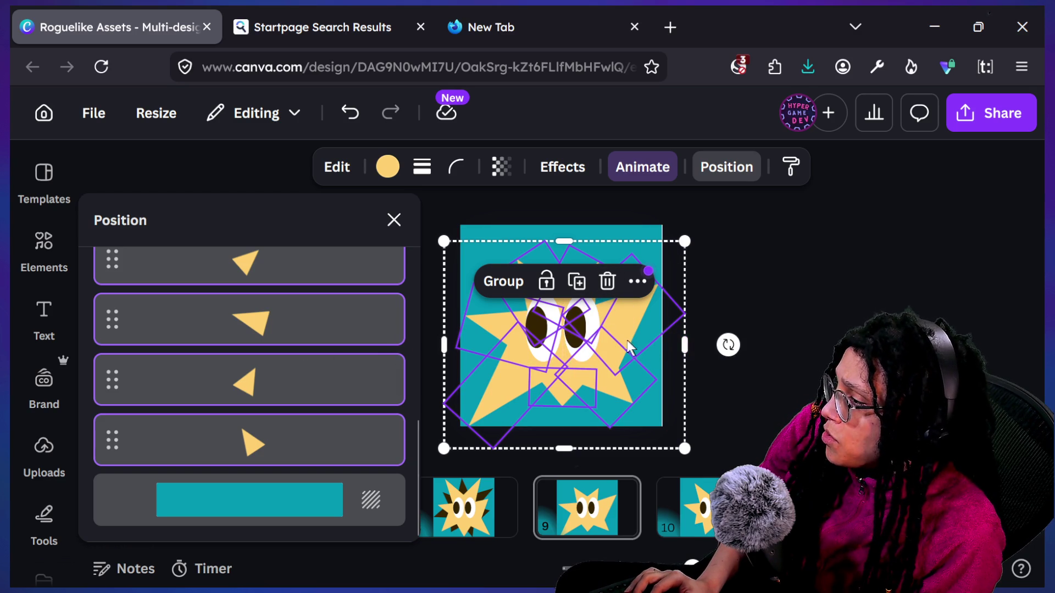
{"action": "mouse_move", "coordinate": [621, 346]}
{"action": "left_mouse_down"}
{"action": "mouse_move", "coordinate": [599, 289]}
{"action": "mouse_move", "coordinate": [578, 281]}
{"action": "left_mouse_up"}
{"action": "left_click", "coordinate": [530, 266]}
{"action": "mouse_move", "coordinate": [741, 328]}
{"action": "left_mouse_down"}
{"action": "mouse_move", "coordinate": [722, 419]}
{"action": "mouse_move", "coordinate": [724, 409]}
{"action": "left_mouse_up"}
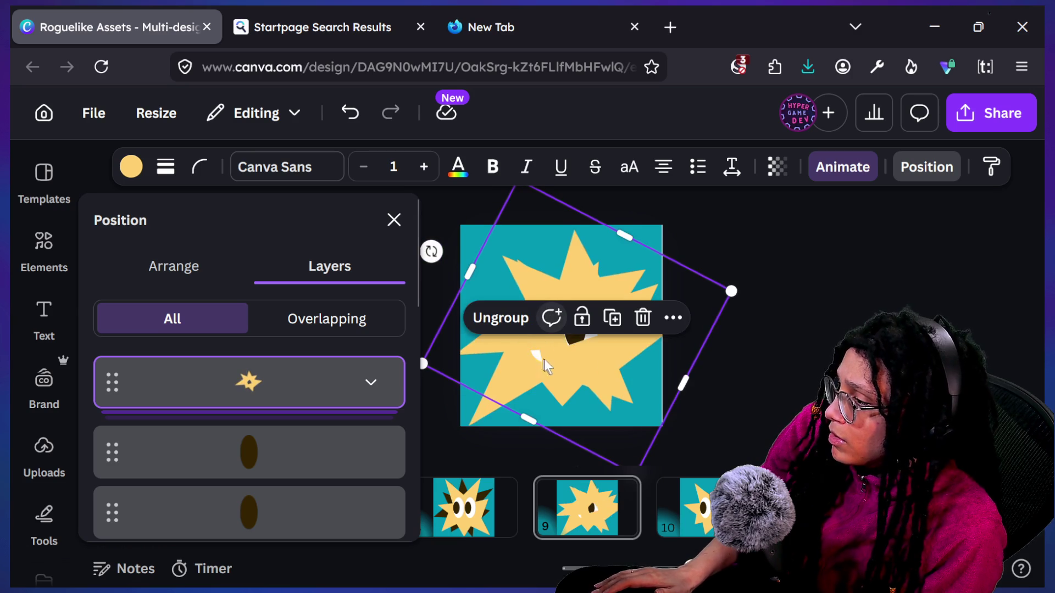
{"action": "key", "text": "ctrl+alt+["}
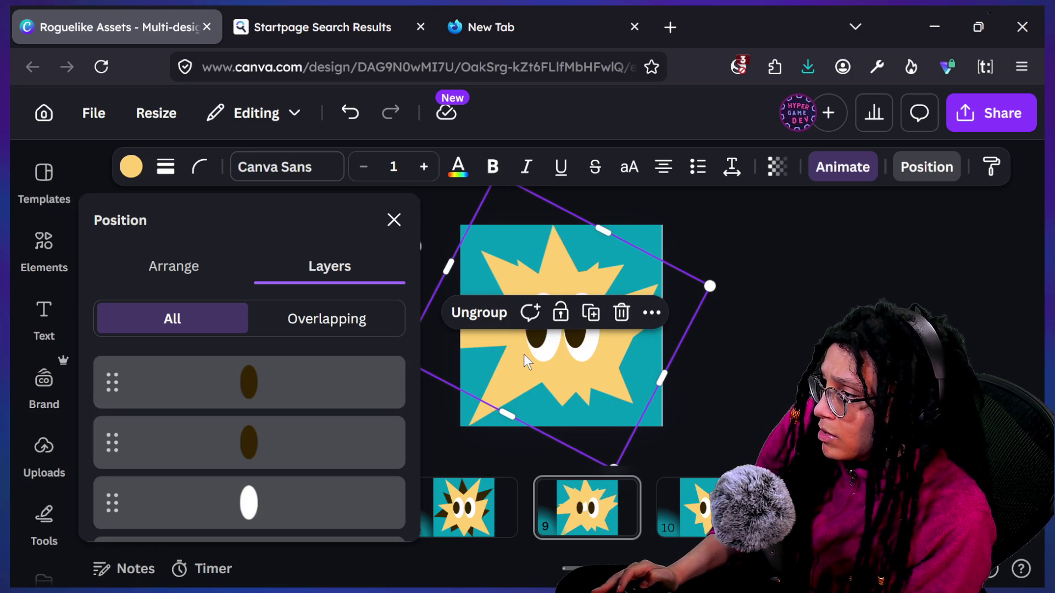
{"action": "left_click", "coordinate": [130, 167]}
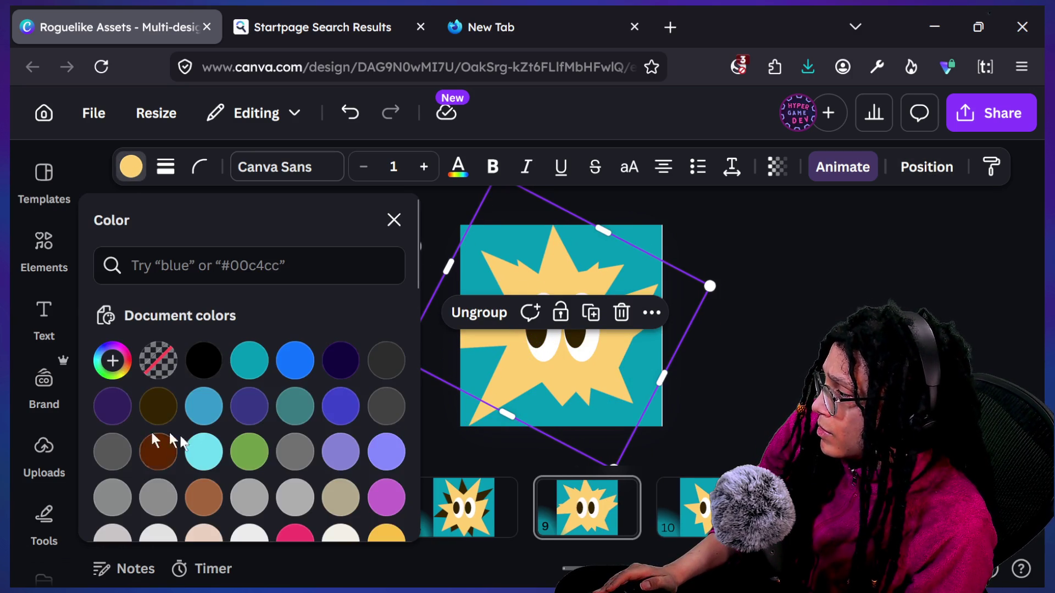
Step: Fill the back starburst dark brown and reselect it from the layer list
{"action": "left_click", "coordinate": [159, 413]}
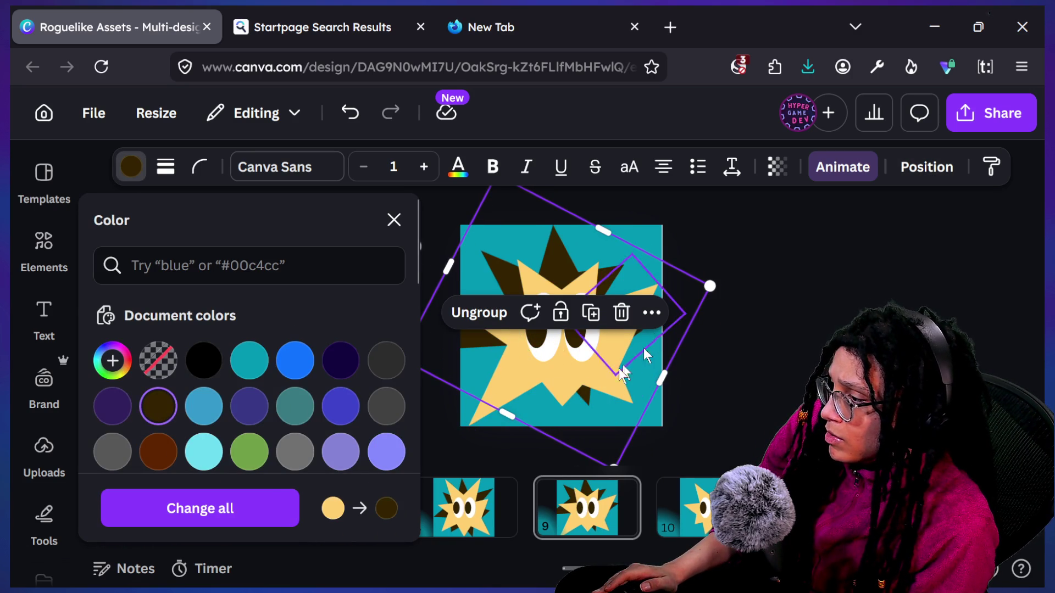
{"action": "left_click", "coordinate": [646, 355]}
{"action": "left_click_drag", "start_coordinate": [648, 385], "coordinate": [607, 363]}
{"action": "left_click", "coordinate": [726, 167]}
{"action": "scroll", "coordinate": [242, 409], "scroll_direction": "down", "scroll_amount": 10}
{"action": "left_click", "coordinate": [266, 431]}
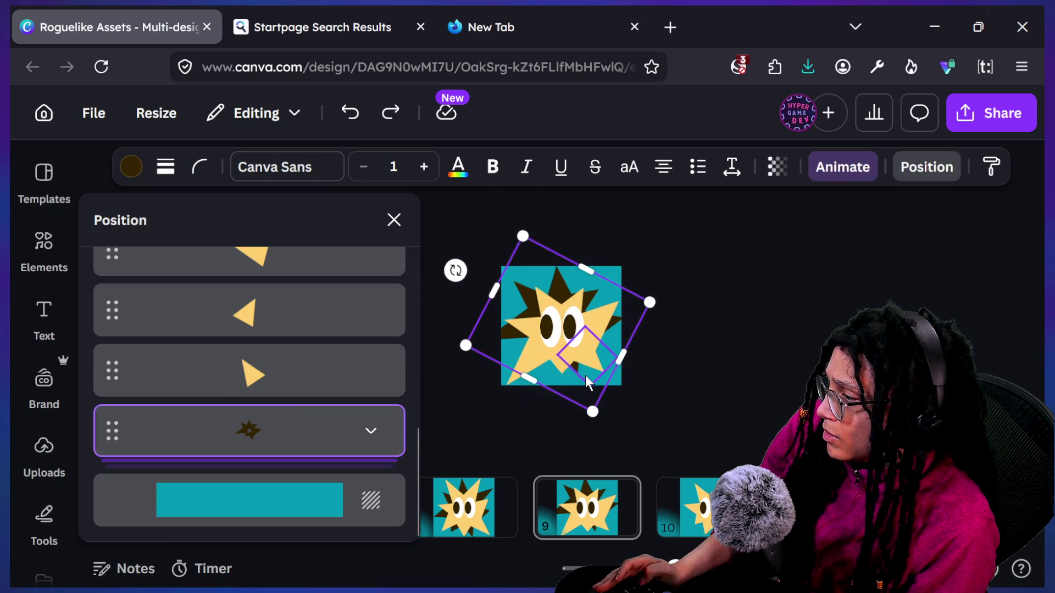
Step: Rotate the dark starburst about 117°, shrink it behind the yellow star, and ungroup it
{"action": "mouse_move", "coordinate": [455, 268]}
{"action": "left_mouse_down"}
{"action": "mouse_move", "coordinate": [561, 248]}
{"action": "mouse_move", "coordinate": [637, 324]}
{"action": "mouse_move", "coordinate": [643, 316]}
{"action": "left_mouse_up"}
{"action": "left_click", "coordinate": [565, 278]}
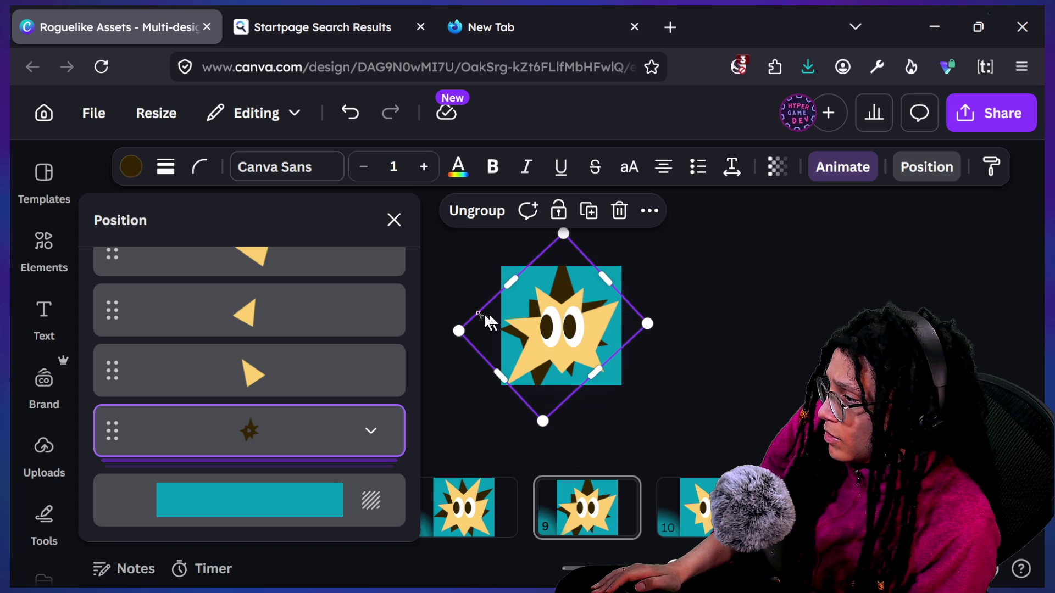
{"action": "mouse_move", "coordinate": [499, 357]}
{"action": "left_mouse_down"}
{"action": "mouse_move", "coordinate": [496, 382]}
{"action": "mouse_move", "coordinate": [466, 332]}
{"action": "mouse_move", "coordinate": [497, 302]}
{"action": "mouse_move", "coordinate": [565, 293]}
{"action": "mouse_move", "coordinate": [529, 293]}
{"action": "mouse_move", "coordinate": [483, 337]}
{"action": "mouse_move", "coordinate": [483, 405]}
{"action": "mouse_move", "coordinate": [530, 411]}
{"action": "mouse_move", "coordinate": [521, 398]}
{"action": "left_mouse_up"}
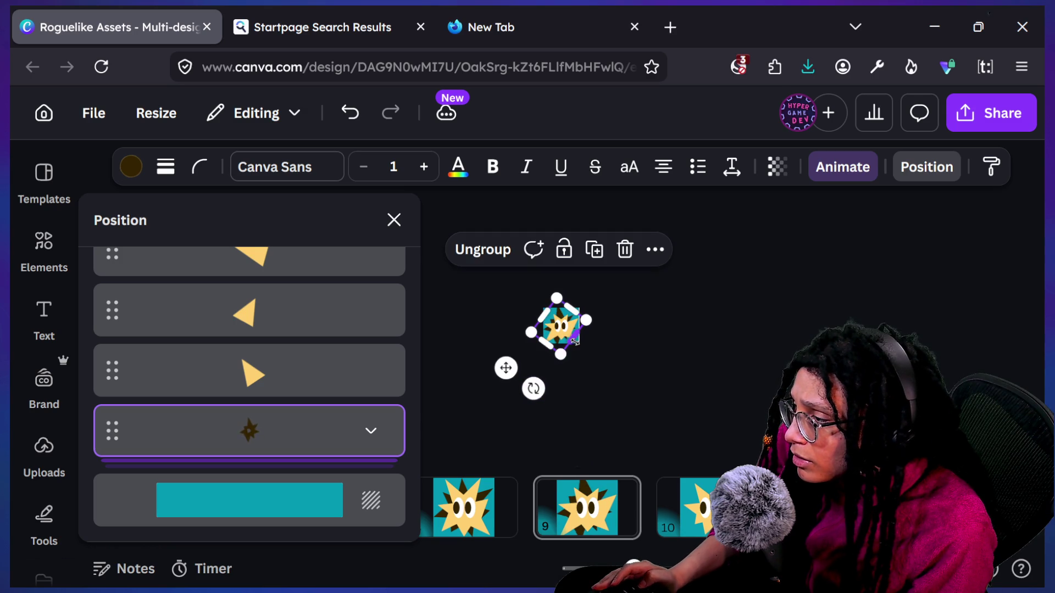
{"action": "left_click_drag", "start_coordinate": [499, 349], "coordinate": [498, 350]}
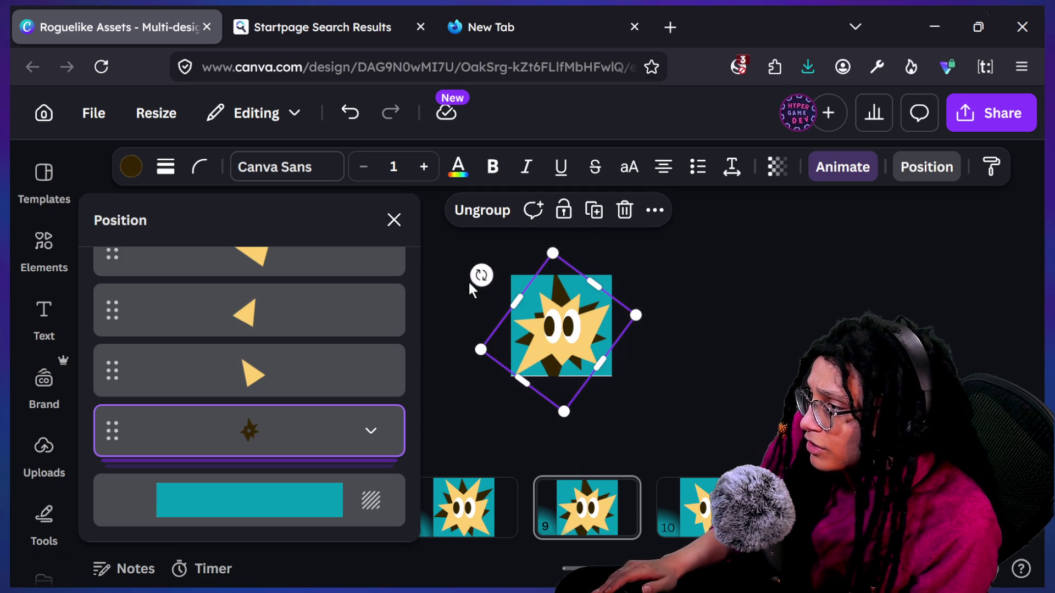
{"action": "left_click", "coordinate": [492, 217]}
{"action": "key", "text": "Escape"}
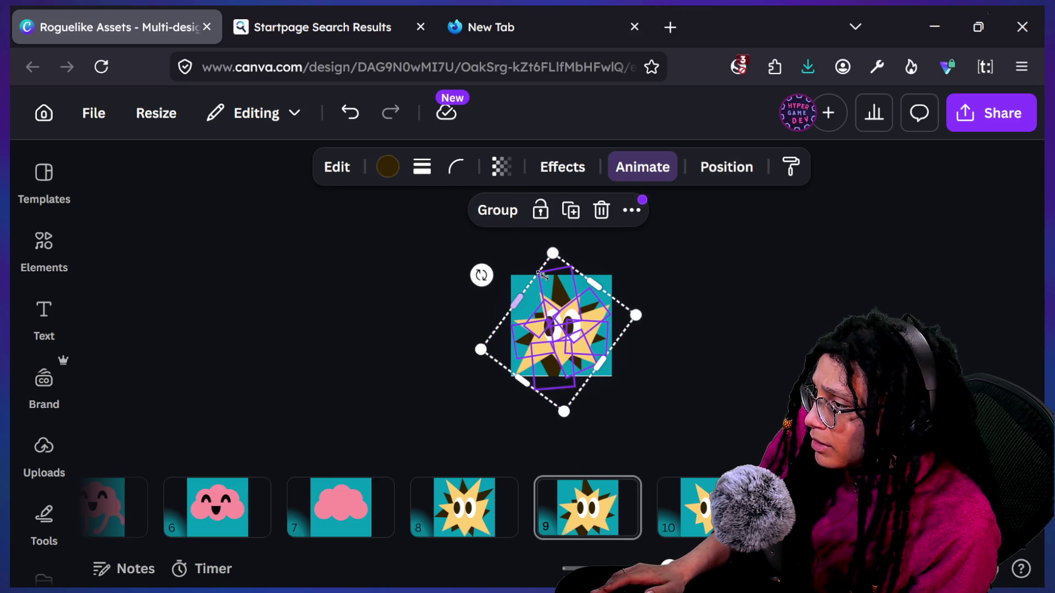
Step: Shorten the top spike, enlarge the left spike, and resize the right and lower spikes
{"action": "left_click", "coordinate": [456, 262]}
{"action": "scroll", "coordinate": [540, 283], "scroll_direction": "up", "scroll_amount": 3, "text": "ctrl"}
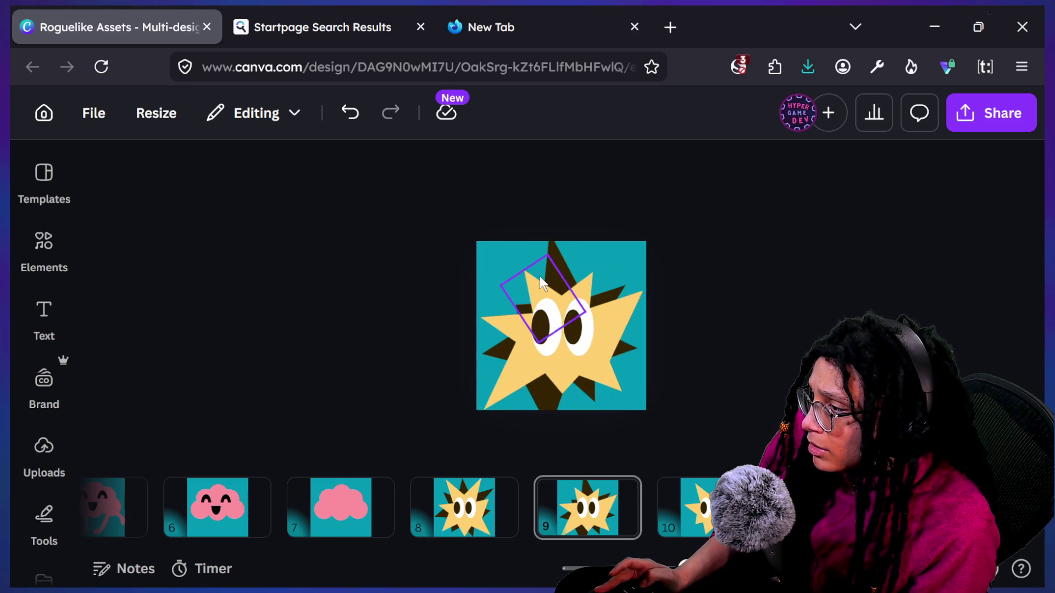
{"action": "left_click", "coordinate": [556, 260]}
{"action": "left_click_drag", "start_coordinate": [549, 230], "coordinate": [552, 247]}
{"action": "left_click", "coordinate": [498, 308]}
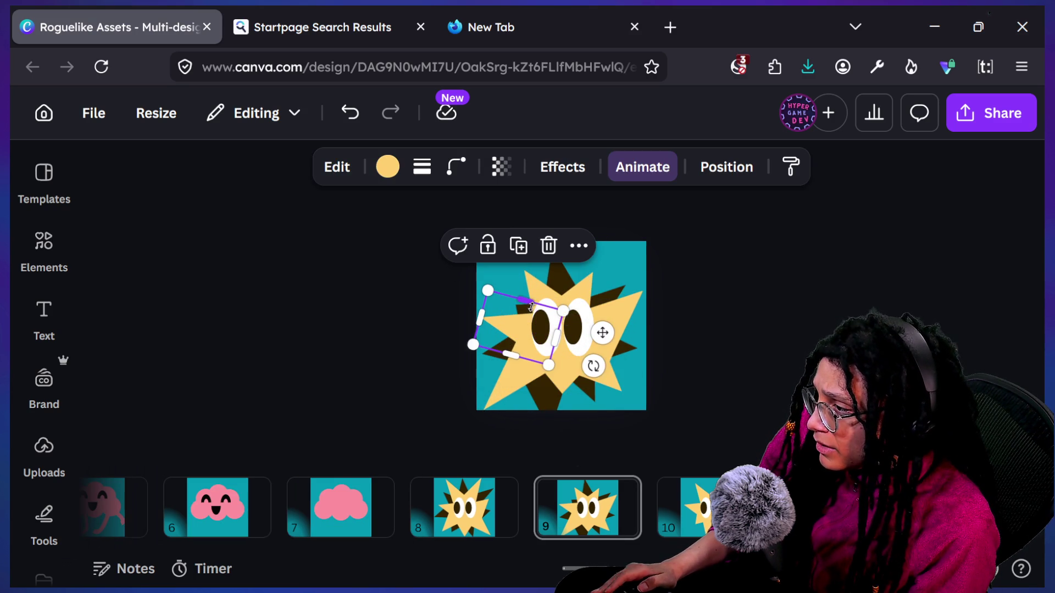
{"action": "left_click", "coordinate": [525, 310]}
{"action": "left_click", "coordinate": [527, 315]}
{"action": "left_click_drag", "start_coordinate": [513, 304], "coordinate": [481, 277]}
{"action": "left_click", "coordinate": [612, 332]}
{"action": "left_click_drag", "start_coordinate": [632, 354], "coordinate": [646, 351]}
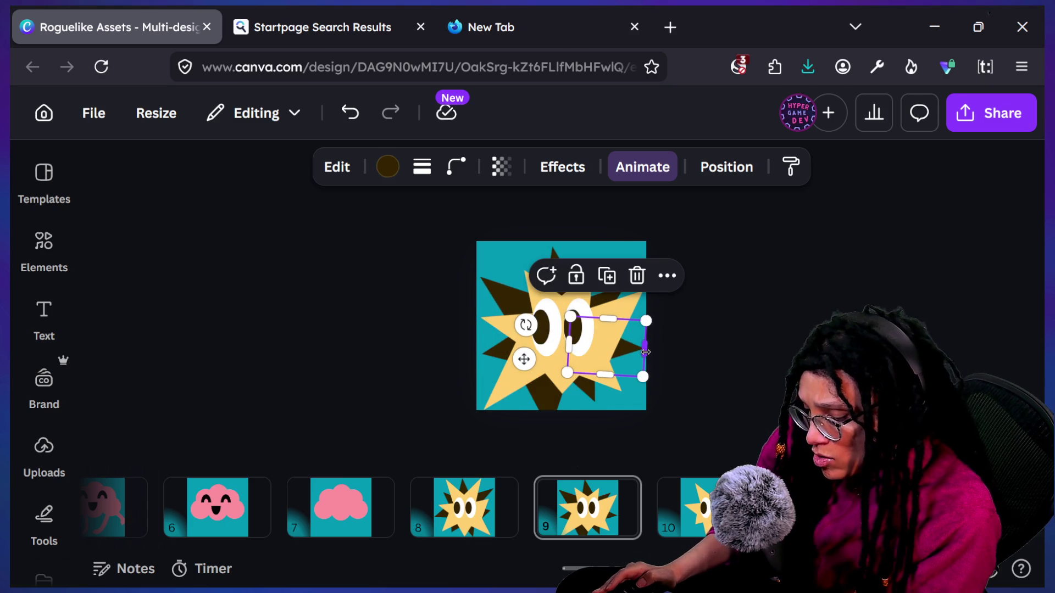
{"action": "left_click", "coordinate": [547, 407]}
{"action": "mouse_move", "coordinate": [582, 430]}
{"action": "left_mouse_down"}
{"action": "mouse_move", "coordinate": [586, 413]}
{"action": "mouse_move", "coordinate": [639, 382]}
{"action": "left_mouse_up"}
Step: Undo the stray star-piece edits, enlarge that piece, and rotate the top spike upright
{"action": "left_click", "coordinate": [601, 411]}
{"action": "key", "text": "ctrl+z"}
{"action": "key", "text": "ctrl+z"}
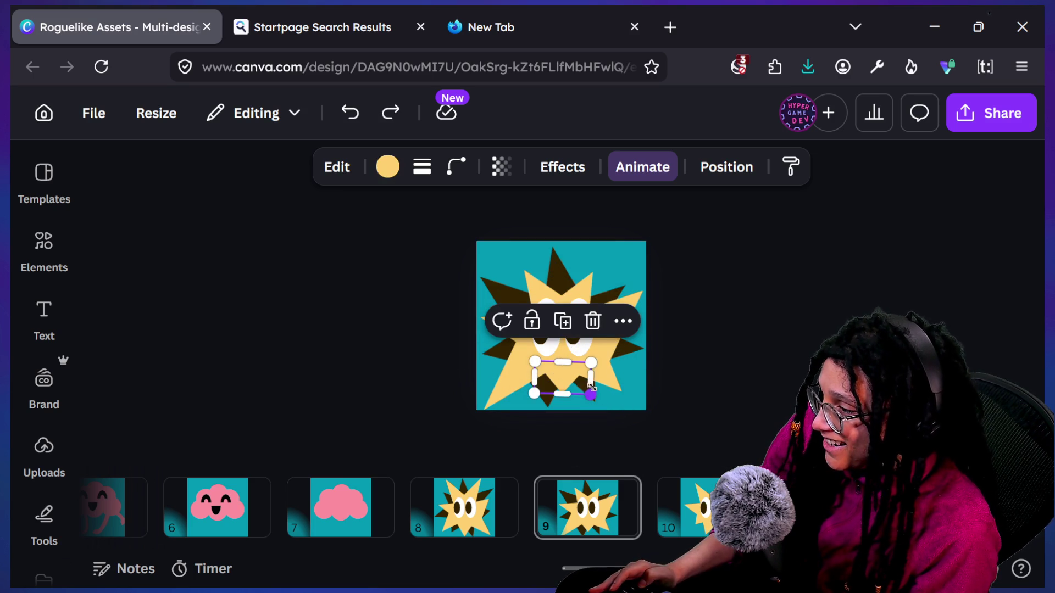
{"action": "key", "text": "ctrl+z"}
{"action": "key", "text": "ctrl+z"}
{"action": "key", "text": "ctrl+z"}
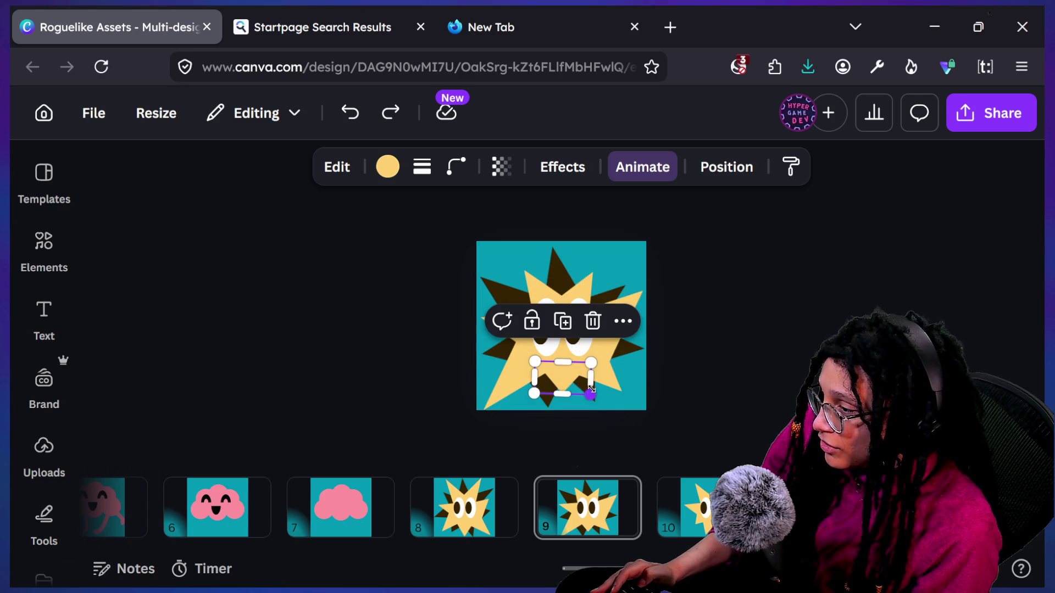
{"action": "mouse_move", "coordinate": [595, 397]}
{"action": "left_mouse_down"}
{"action": "mouse_move", "coordinate": [603, 409]}
{"action": "mouse_move", "coordinate": [610, 401]}
{"action": "left_mouse_up"}
{"action": "left_click", "coordinate": [644, 373]}
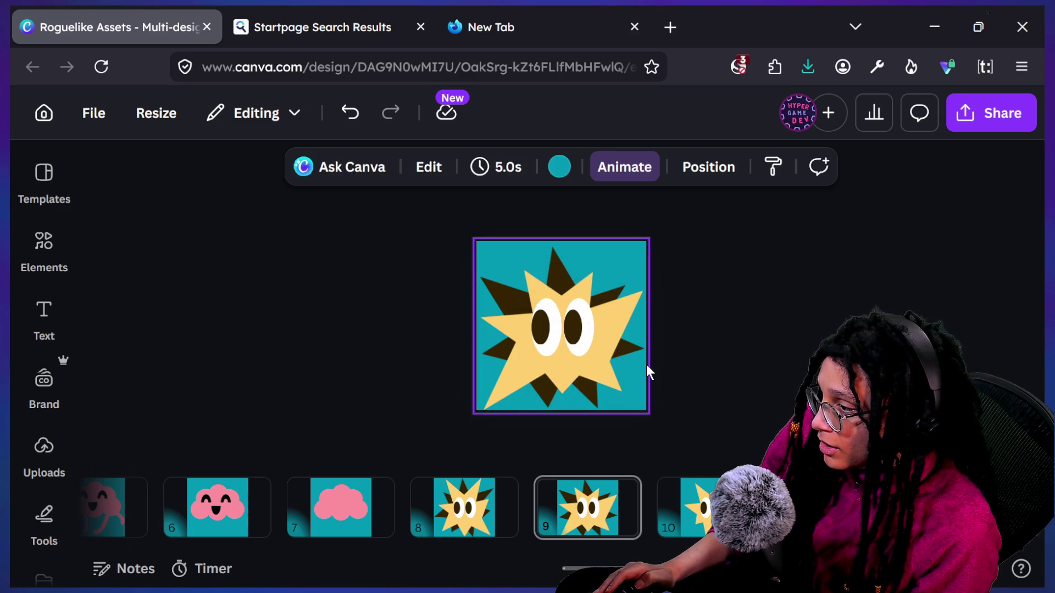
{"action": "left_click", "coordinate": [681, 365]}
{"action": "left_click", "coordinate": [564, 258]}
{"action": "left_click_drag", "start_coordinate": [552, 242], "coordinate": [551, 238]}
{"action": "left_click_drag", "start_coordinate": [627, 251], "coordinate": [678, 275]}
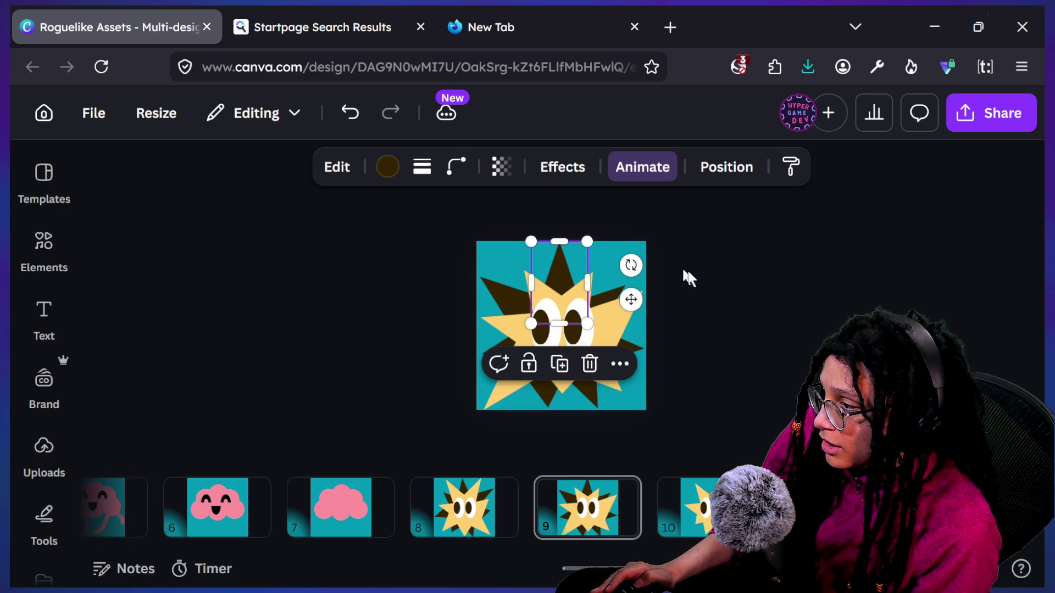
{"action": "left_click", "coordinate": [692, 277]}
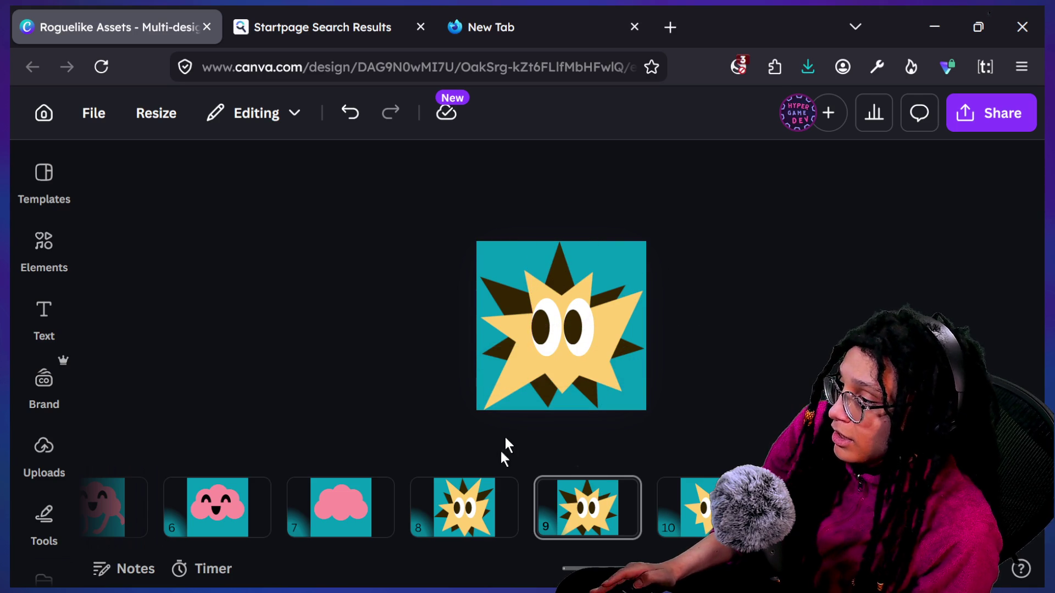
{"action": "key", "text": "ctrl+minus"}
{"action": "key", "text": "ctrl+minus"}
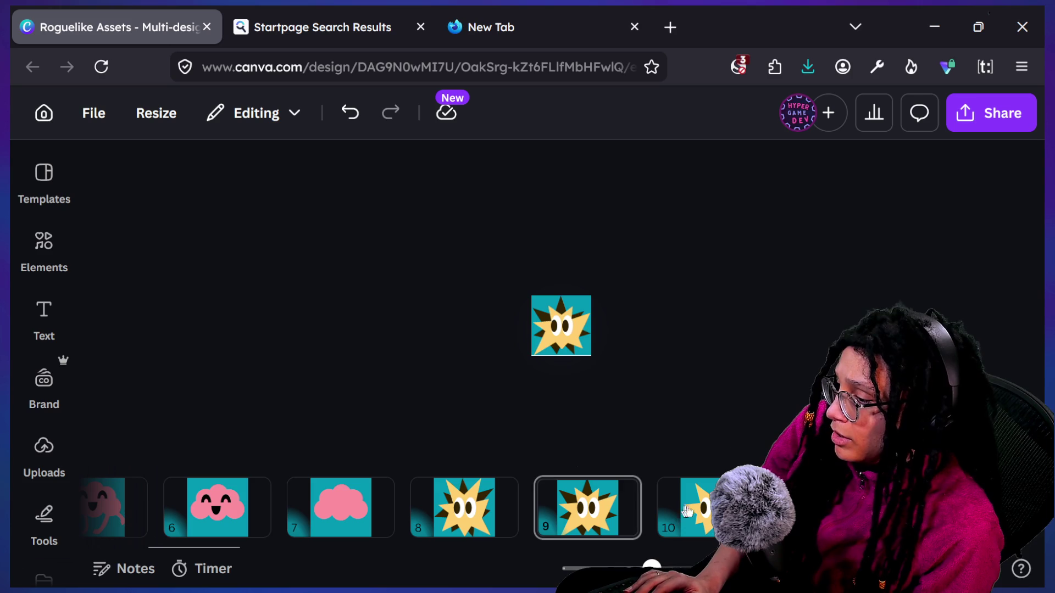
Step: Go to page 10 and pick out the star's triangle layers
{"action": "left_click", "coordinate": [681, 512]}
{"action": "left_click", "coordinate": [553, 345]}
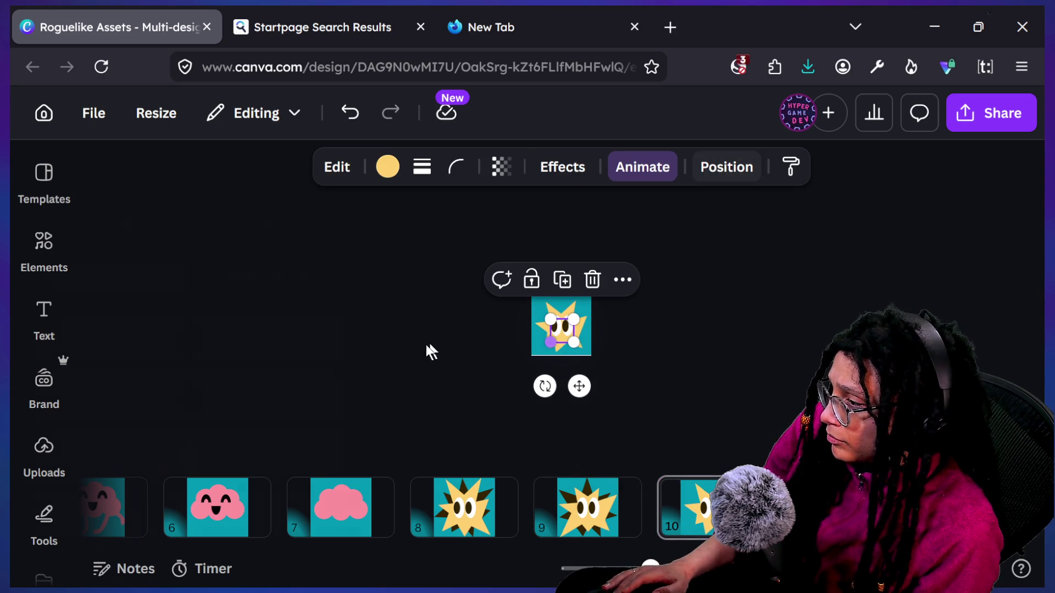
{"action": "key", "text": "alt+1"}
{"action": "scroll", "coordinate": [305, 389], "scroll_direction": "down", "scroll_amount": 5}
{"action": "scroll", "coordinate": [309, 389], "scroll_direction": "up", "scroll_amount": 5}
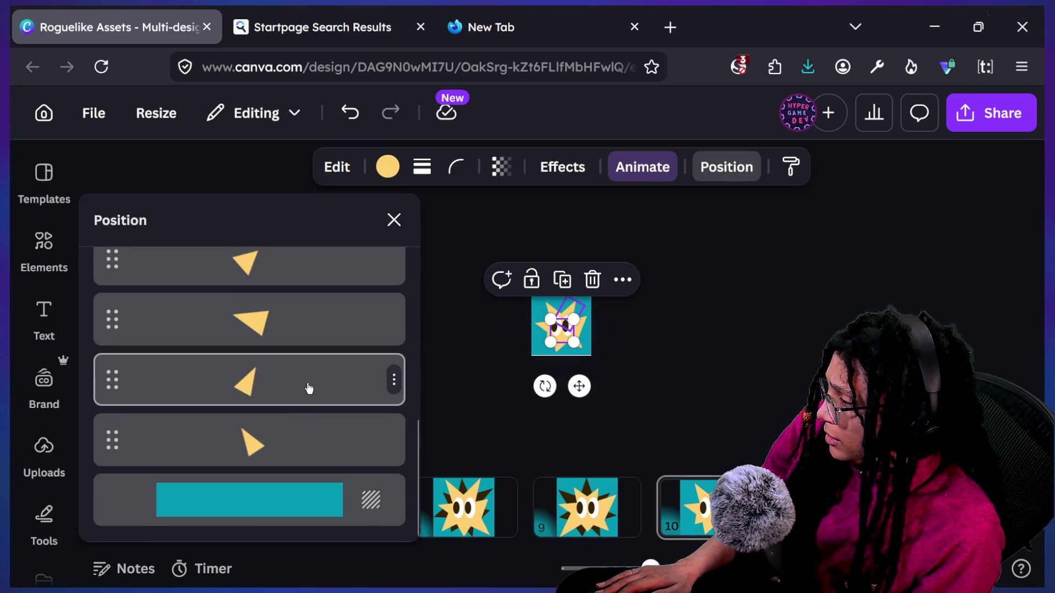
{"action": "left_click", "coordinate": [320, 307]}
{"action": "scroll", "coordinate": [320, 308], "scroll_direction": "up", "scroll_amount": 3}
{"action": "scroll", "coordinate": [322, 310], "scroll_direction": "down", "scroll_amount": 5}
{"action": "left_click", "coordinate": [322, 442]}
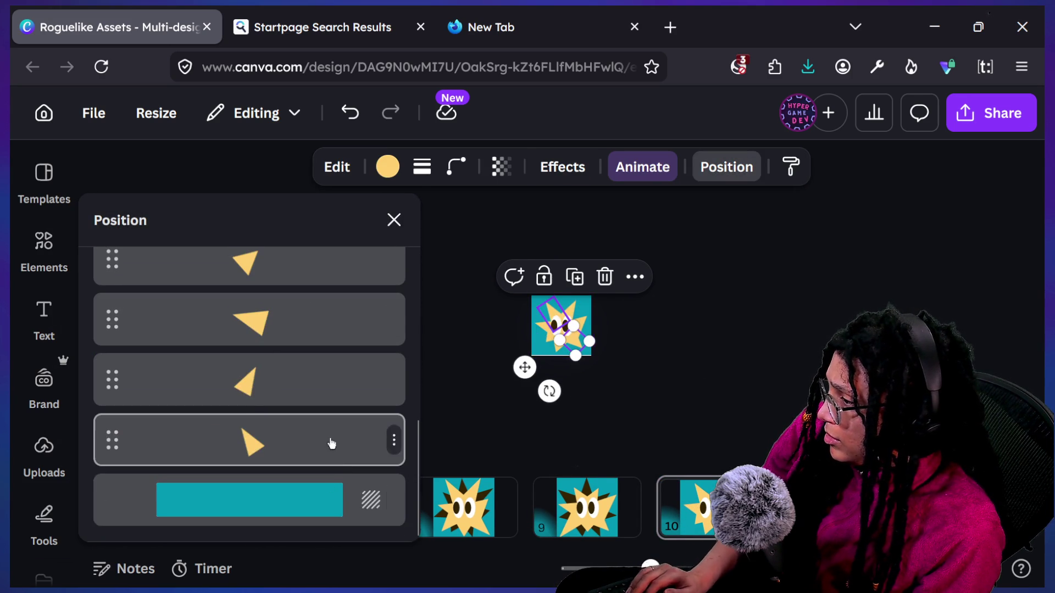
Step: Group the yellow triangle pieces and tilt the group about 35°
{"action": "left_click_drag", "start_coordinate": [610, 285], "coordinate": [547, 372]}
{"action": "scroll", "coordinate": [552, 351], "scroll_direction": "up", "scroll_amount": 5}
{"action": "scroll", "coordinate": [558, 278], "scroll_direction": "up", "scroll_amount": 3}
{"action": "left_click", "coordinate": [557, 274]}
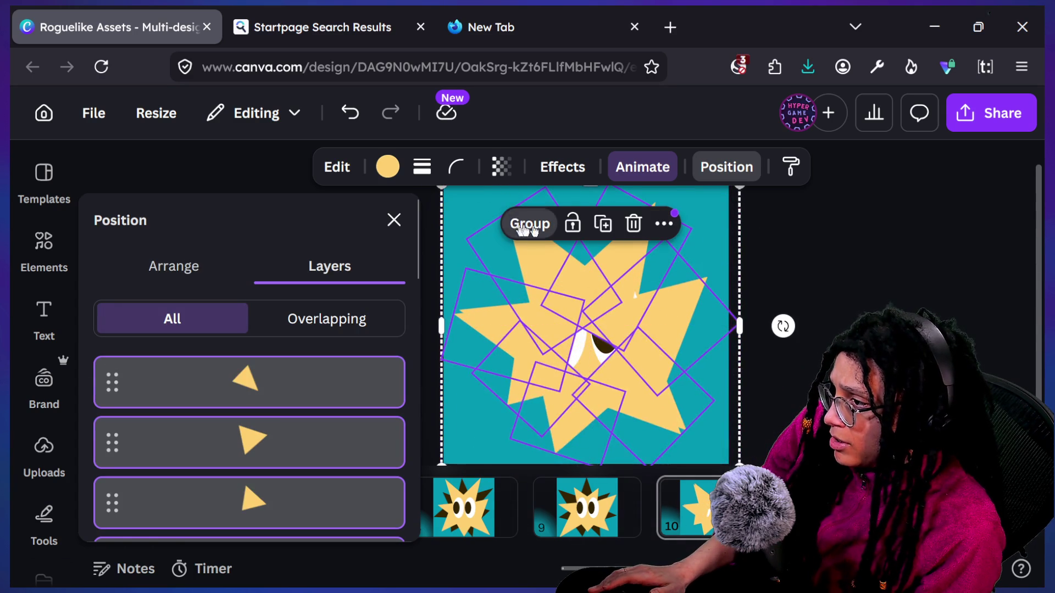
{"action": "left_click", "coordinate": [519, 229]}
{"action": "mouse_move", "coordinate": [784, 325]}
{"action": "left_mouse_down"}
{"action": "mouse_move", "coordinate": [769, 393]}
{"action": "mouse_move", "coordinate": [713, 413]}
{"action": "left_mouse_up"}
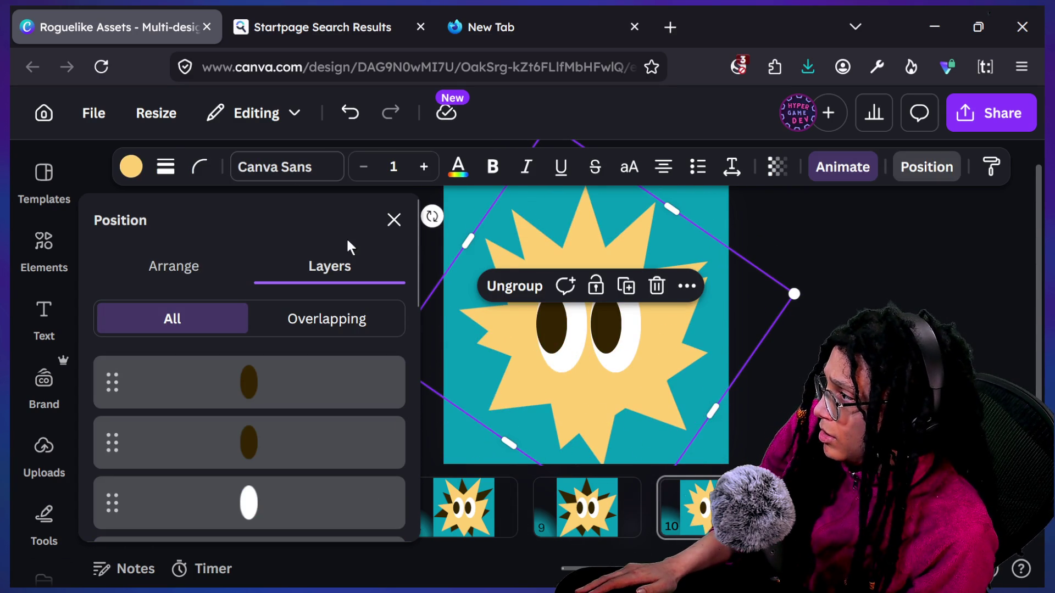
{"action": "left_click", "coordinate": [127, 166]}
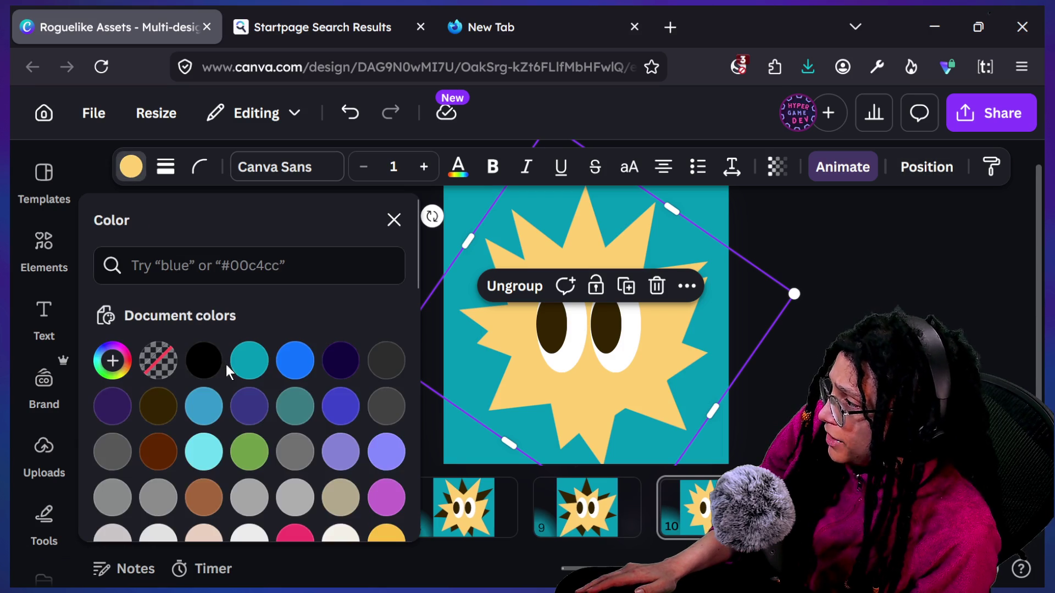
Step: Fill page 10's starburst group dark brown, then nudge and rotate it into place
{"action": "left_click", "coordinate": [150, 416]}
{"action": "scroll", "coordinate": [709, 334], "scroll_direction": "down", "scroll_amount": 3, "text": "ctrl"}
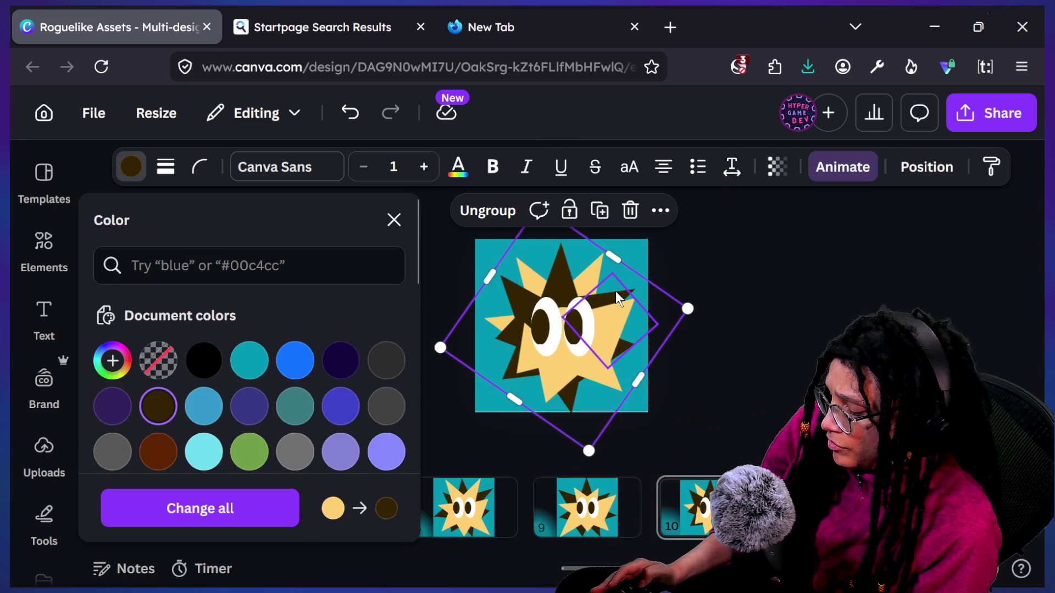
{"action": "mouse_move", "coordinate": [586, 264]}
{"action": "left_mouse_down"}
{"action": "mouse_move", "coordinate": [537, 226]}
{"action": "mouse_move", "coordinate": [612, 263]}
{"action": "left_mouse_up"}
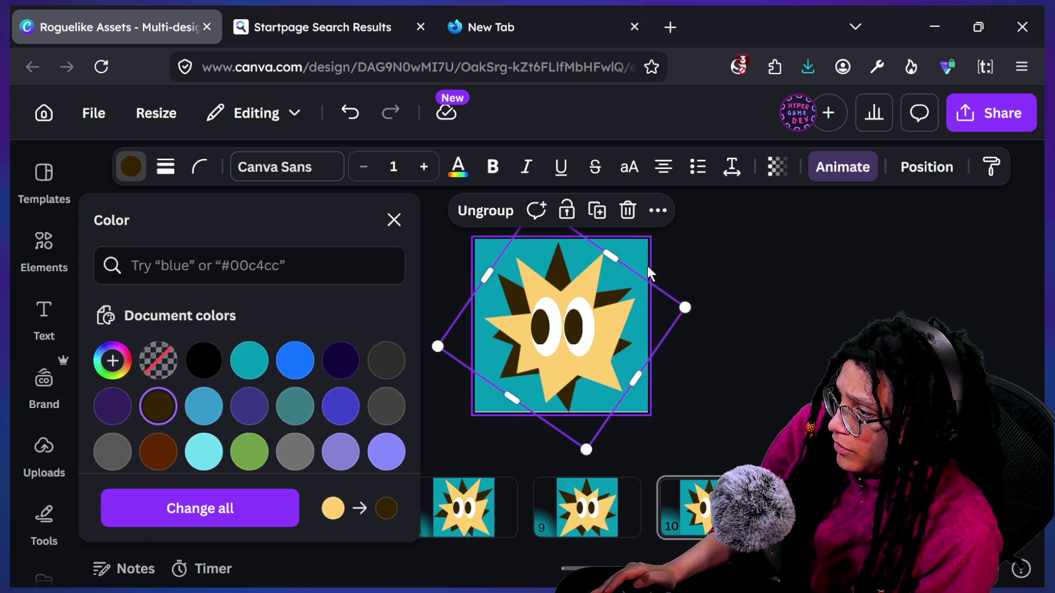
{"action": "scroll", "coordinate": [542, 312], "scroll_direction": "down", "scroll_amount": 3, "text": "ctrl"}
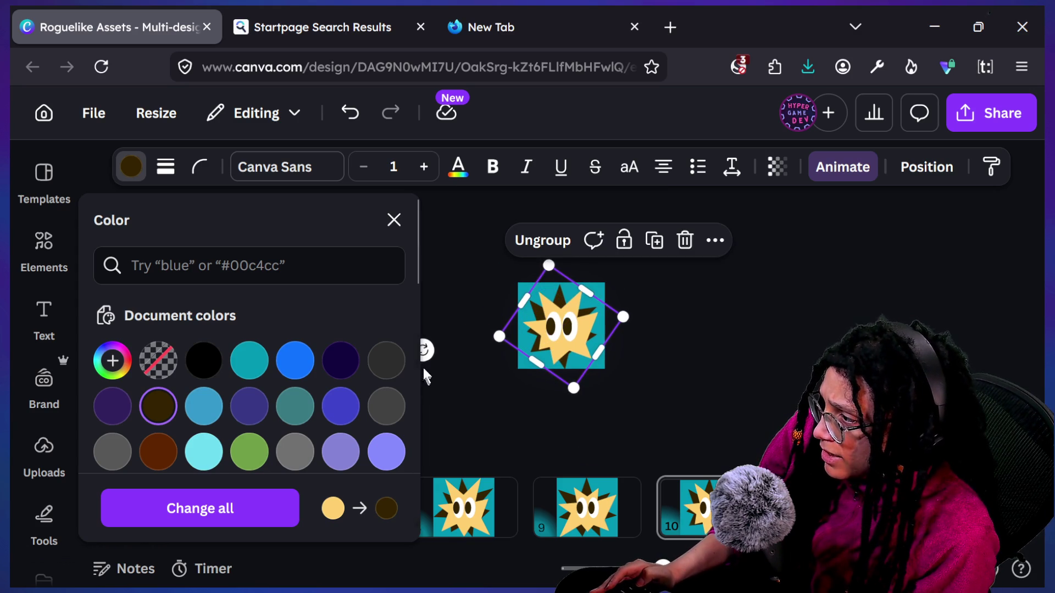
{"action": "mouse_move", "coordinate": [634, 378]}
{"action": "left_mouse_down"}
{"action": "mouse_move", "coordinate": [613, 420]}
{"action": "mouse_move", "coordinate": [576, 437]}
{"action": "mouse_move", "coordinate": [535, 432]}
{"action": "mouse_move", "coordinate": [621, 446]}
{"action": "mouse_move", "coordinate": [650, 431]}
{"action": "mouse_move", "coordinate": [643, 396]}
{"action": "mouse_move", "coordinate": [612, 354]}
{"action": "left_mouse_up"}
{"action": "left_click", "coordinate": [605, 328]}
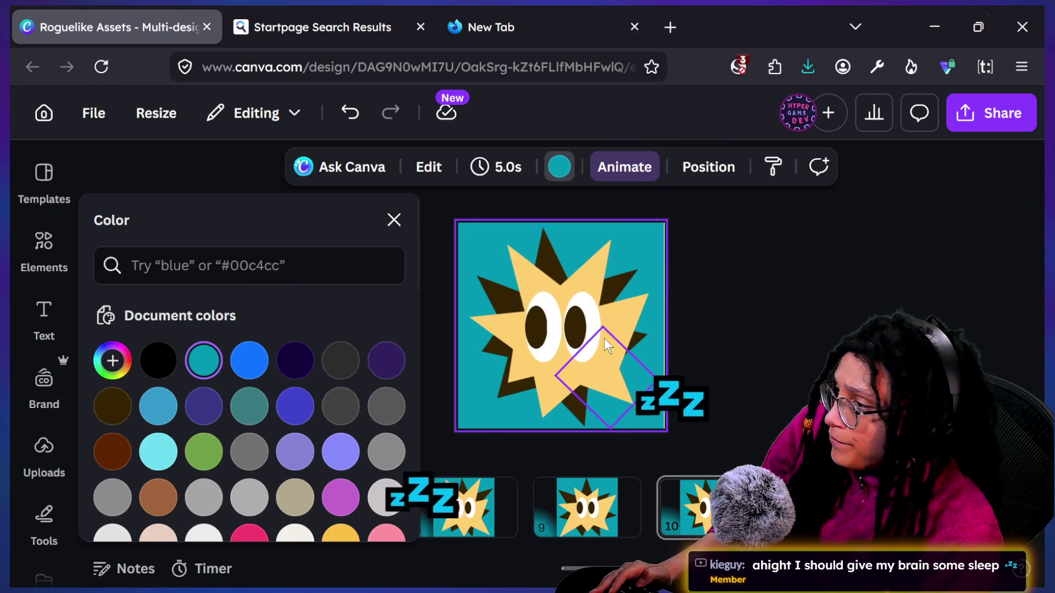
Step: Select the whole star group from the layer list
{"action": "left_click", "coordinate": [604, 337]}
{"action": "left_click", "coordinate": [709, 167]}
{"action": "left_click", "coordinate": [569, 355]}
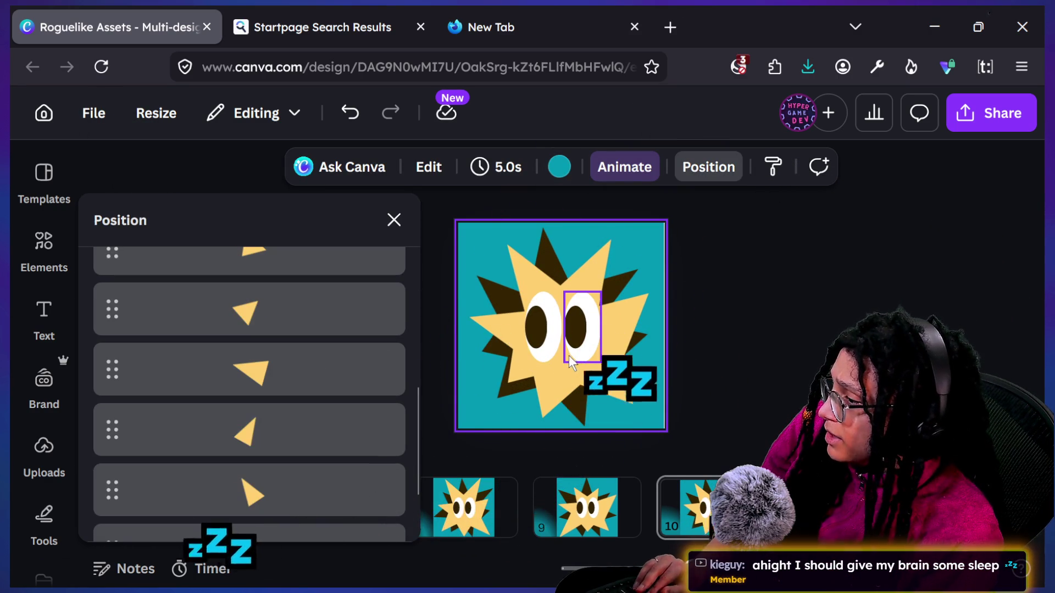
{"action": "scroll", "coordinate": [342, 419], "scroll_direction": "up", "scroll_amount": 5}
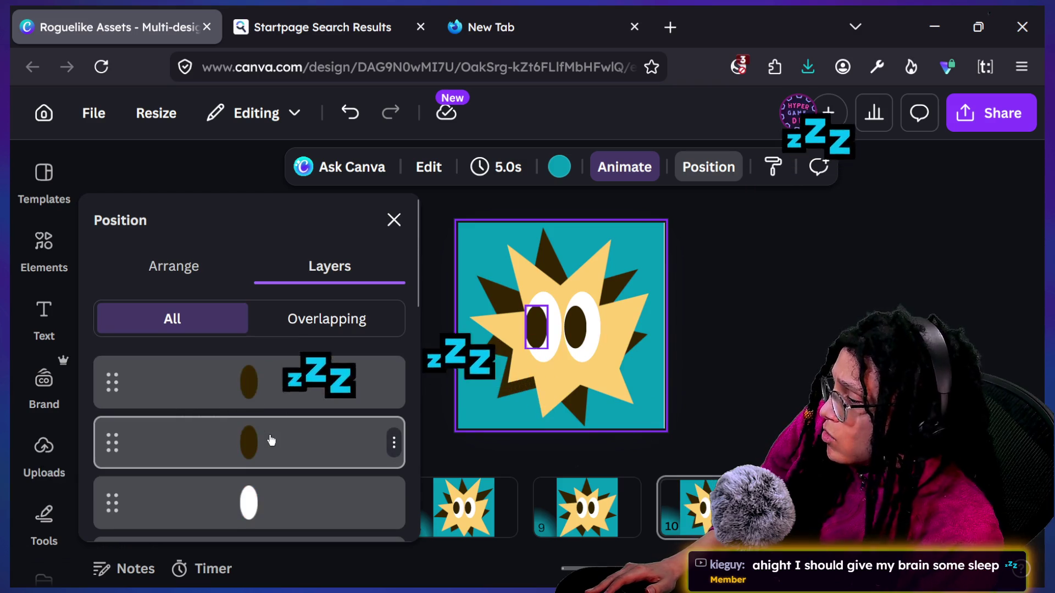
{"action": "scroll", "coordinate": [275, 442], "scroll_direction": "down", "scroll_amount": 10}
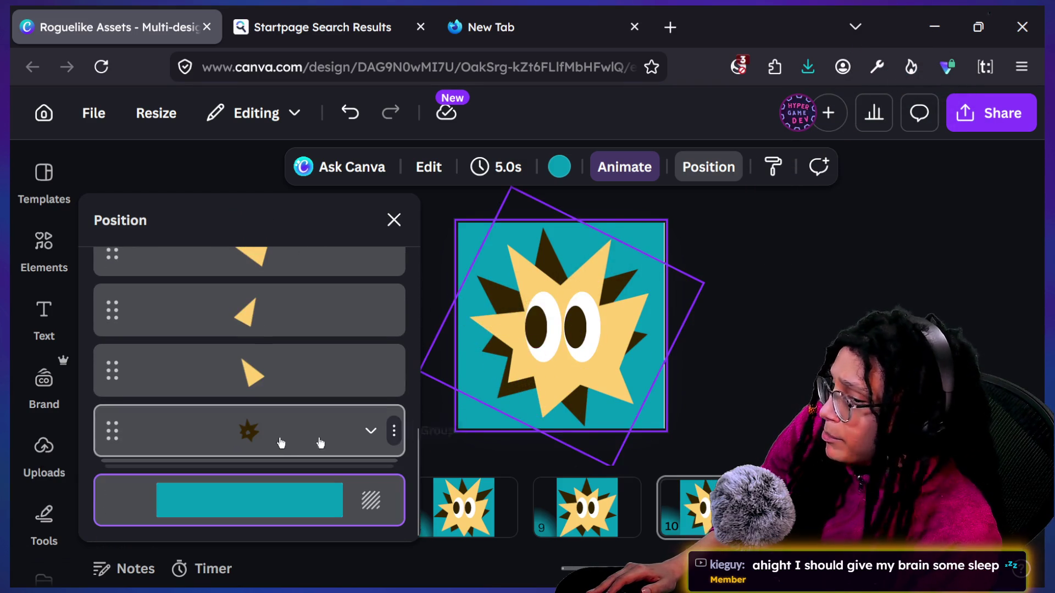
{"action": "left_click", "coordinate": [279, 443]}
{"action": "left_click", "coordinate": [654, 322]}
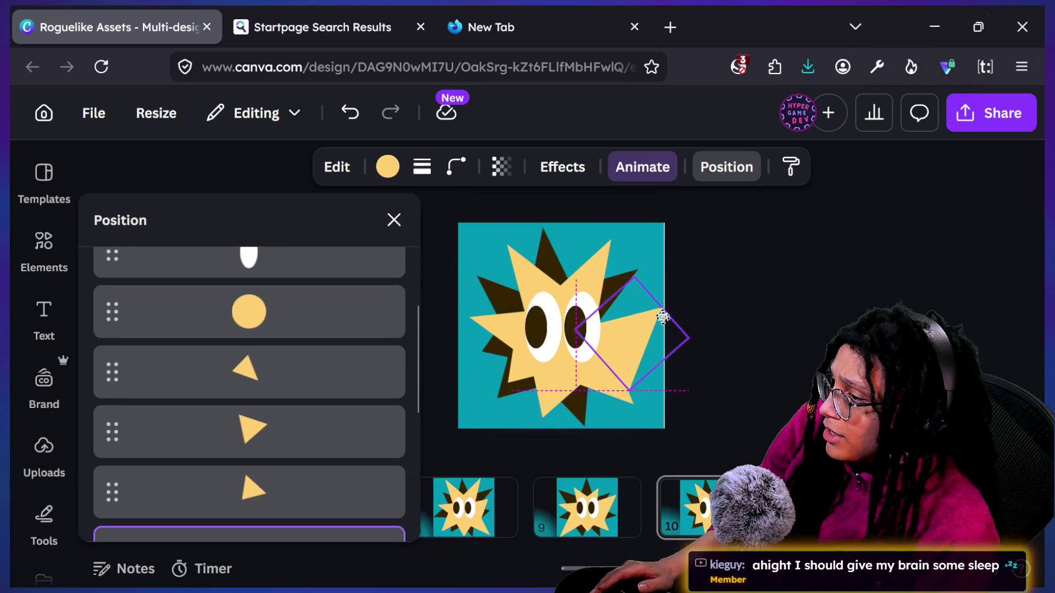
{"action": "left_click", "coordinate": [336, 441]}
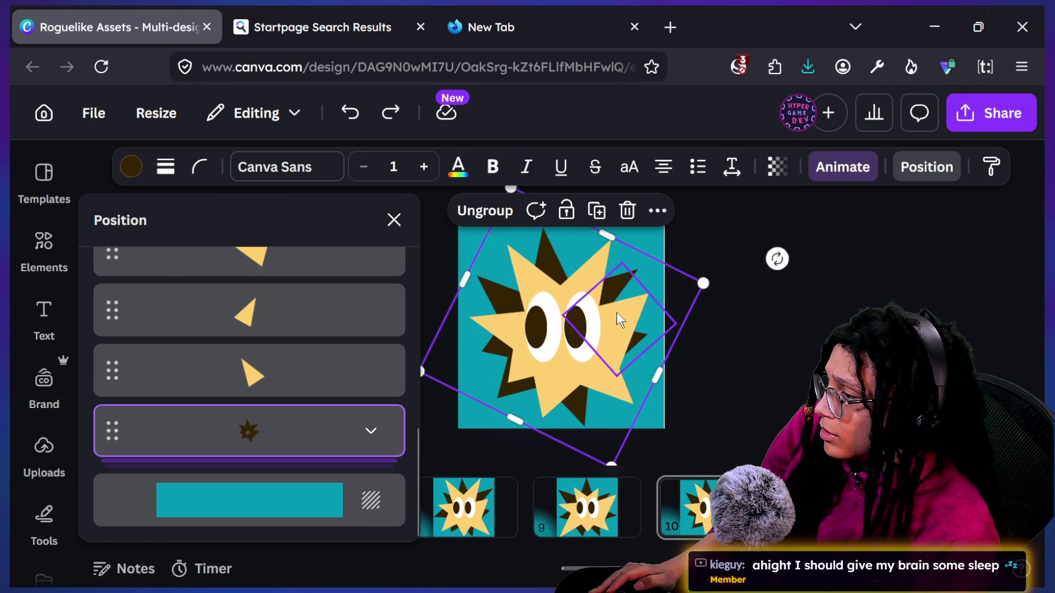
Step: Rotate the star group about 17° and ungroup it into separate shapes
{"action": "mouse_move", "coordinate": [669, 292]}
{"action": "left_mouse_down"}
{"action": "mouse_move", "coordinate": [695, 265]}
{"action": "mouse_move", "coordinate": [670, 286]}
{"action": "left_mouse_up"}
{"action": "mouse_move", "coordinate": [778, 261]}
{"action": "left_mouse_down"}
{"action": "mouse_move", "coordinate": [780, 289]}
{"action": "mouse_move", "coordinate": [765, 309]}
{"action": "mouse_move", "coordinate": [727, 238]}
{"action": "mouse_move", "coordinate": [731, 252]}
{"action": "left_mouse_up"}
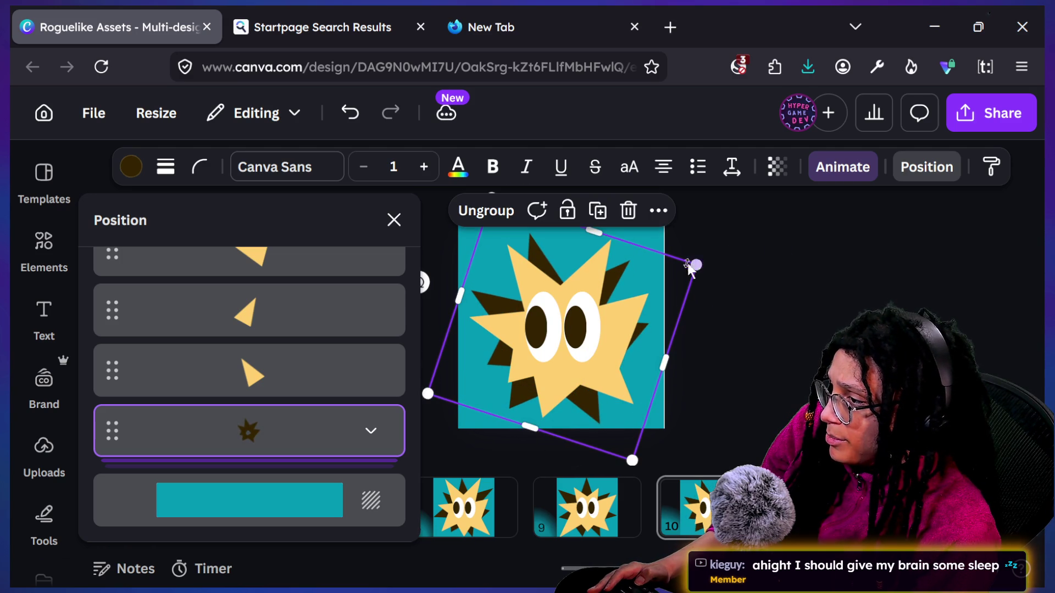
{"action": "left_click", "coordinate": [670, 284]}
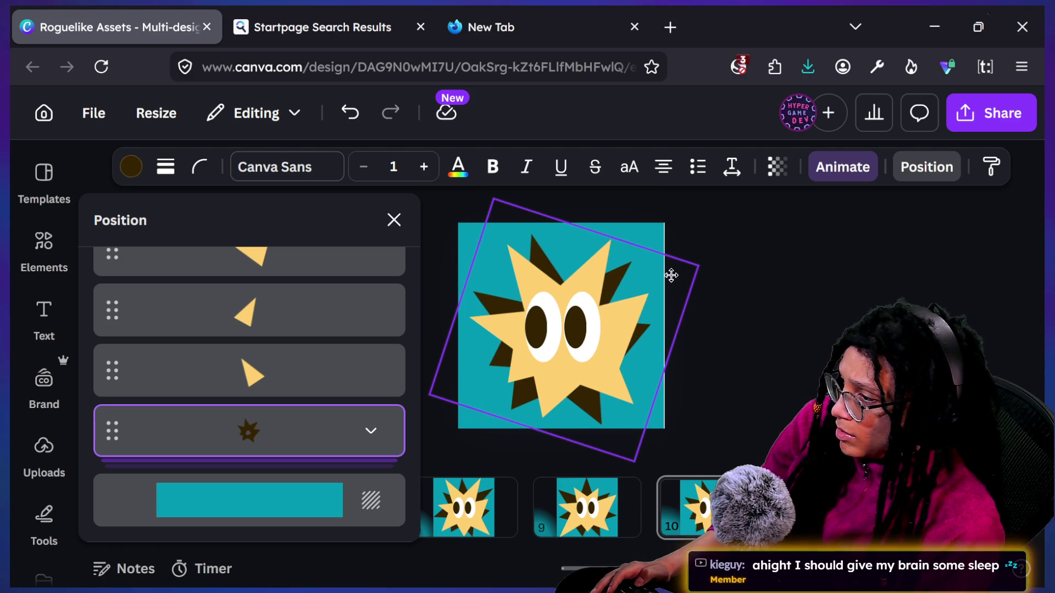
{"action": "left_click", "coordinate": [672, 277]}
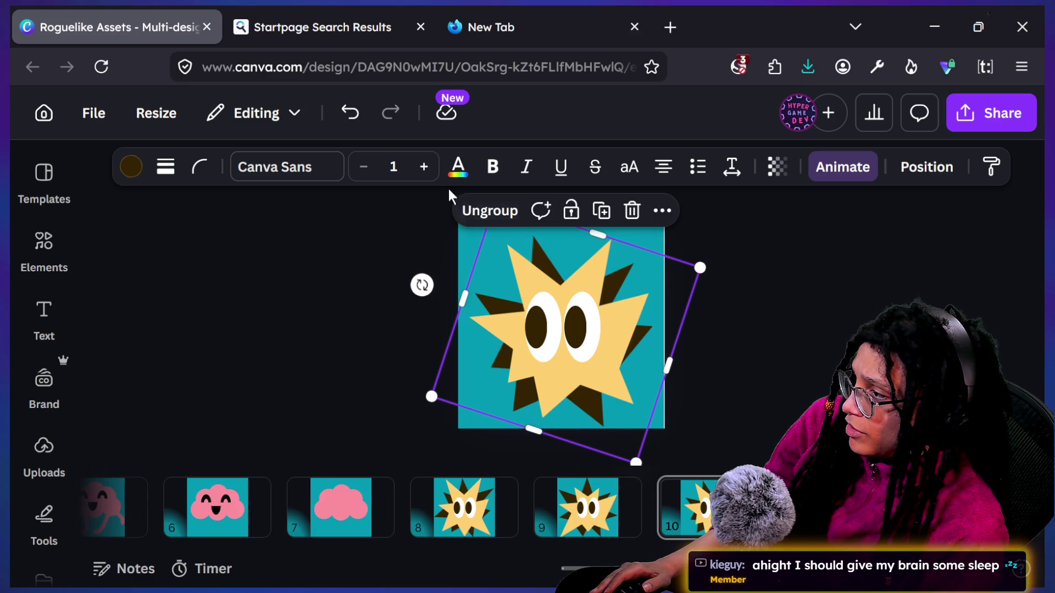
{"action": "left_click", "coordinate": [477, 213]}
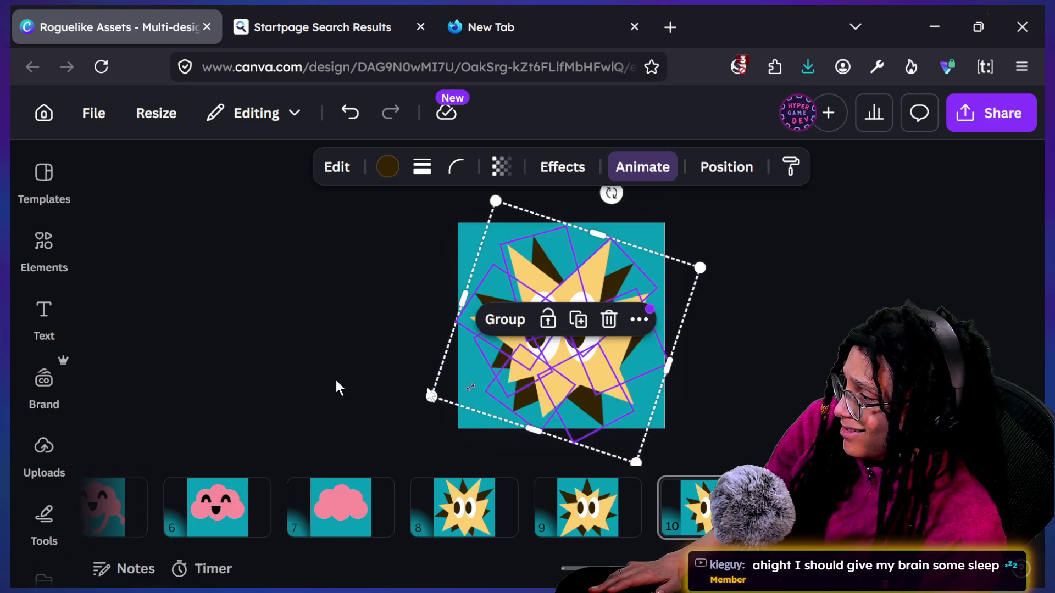
Step: Make the first dark spike taller and wider
{"action": "left_click", "coordinate": [533, 378]}
{"action": "key", "text": "alt+1"}
{"action": "scroll", "coordinate": [302, 401], "scroll_direction": "down", "scroll_amount": 10}
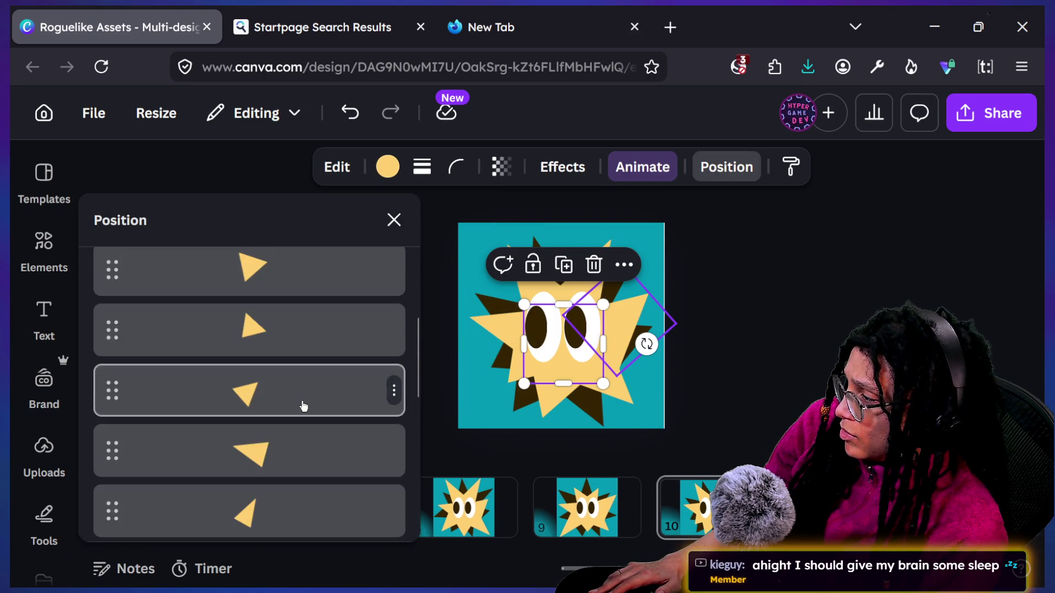
{"action": "scroll", "coordinate": [296, 375], "scroll_direction": "down", "scroll_amount": 3}
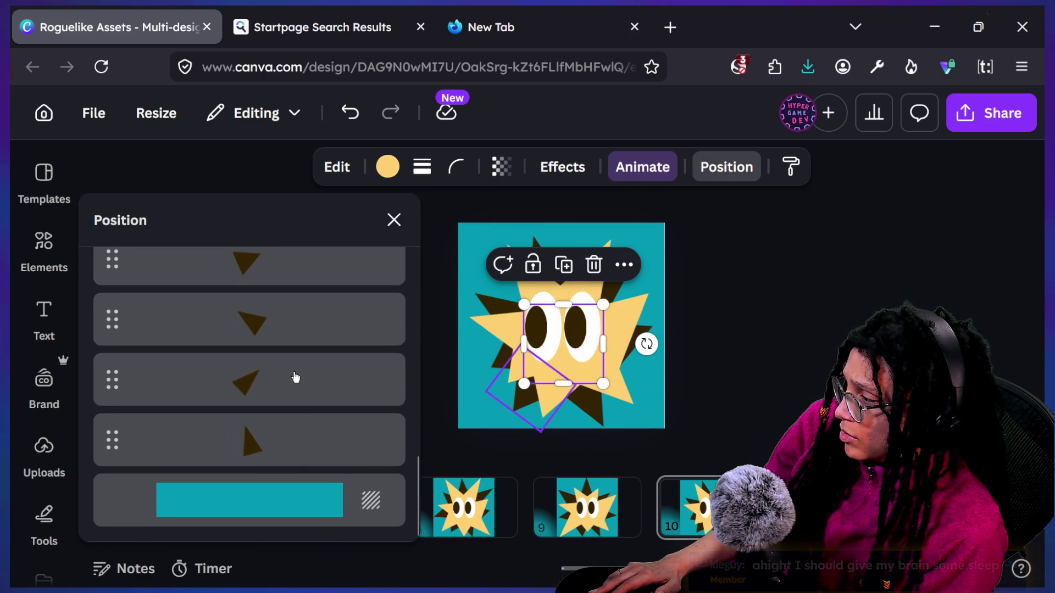
{"action": "left_click", "coordinate": [327, 430]}
{"action": "left_click_drag", "start_coordinate": [537, 235], "coordinate": [530, 223]}
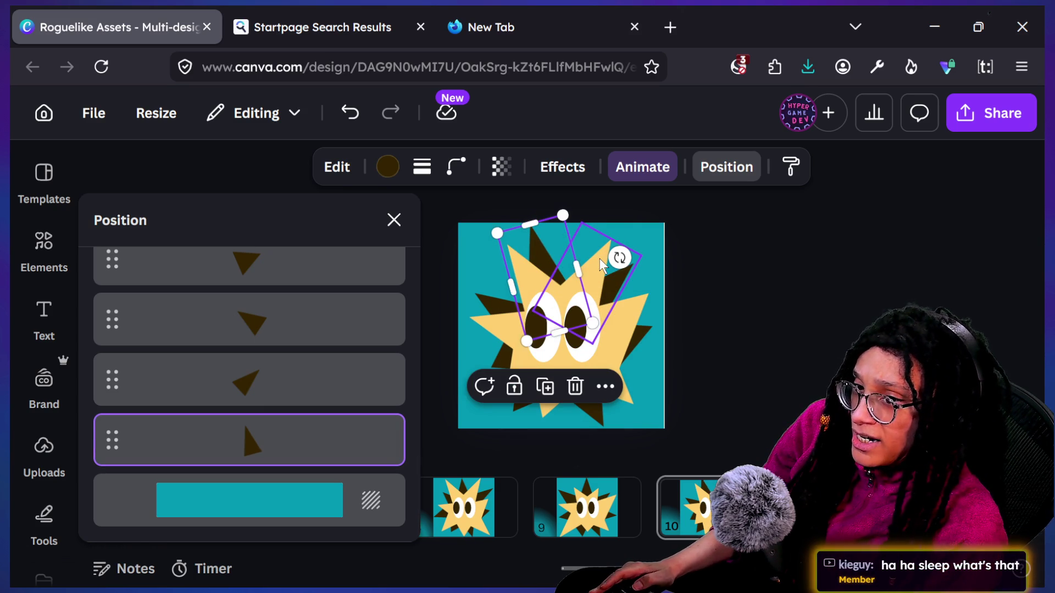
{"action": "left_click_drag", "start_coordinate": [577, 268], "coordinate": [684, 277]}
Step: Enlarge the left-pointing spike and stretch spikes outward at top left and lower left
{"action": "left_click", "coordinate": [224, 377]}
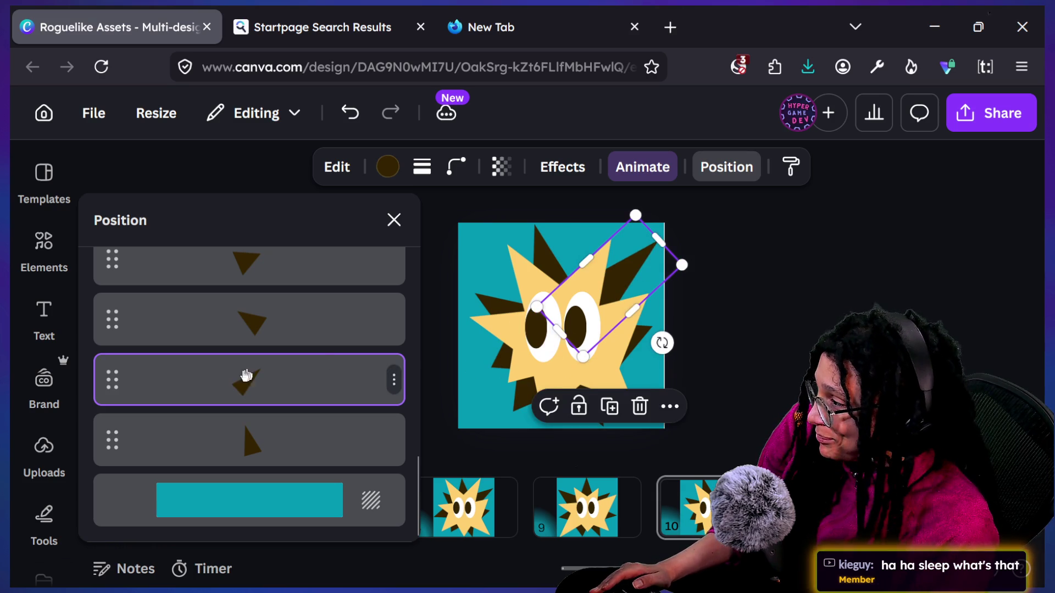
{"action": "left_click", "coordinate": [242, 448]}
{"action": "left_click", "coordinate": [282, 379]}
{"action": "left_click", "coordinate": [286, 329]}
{"action": "scroll", "coordinate": [313, 336], "scroll_direction": "up", "scroll_amount": 4}
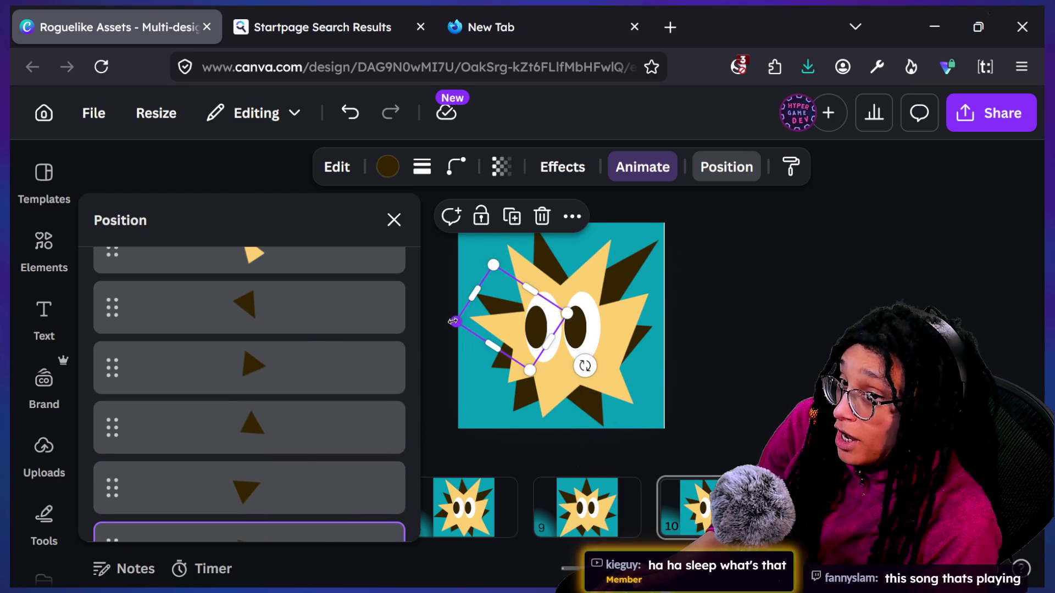
{"action": "mouse_move", "coordinate": [452, 322]}
{"action": "left_mouse_down"}
{"action": "mouse_move", "coordinate": [424, 311]}
{"action": "mouse_move", "coordinate": [455, 322]}
{"action": "left_mouse_up"}
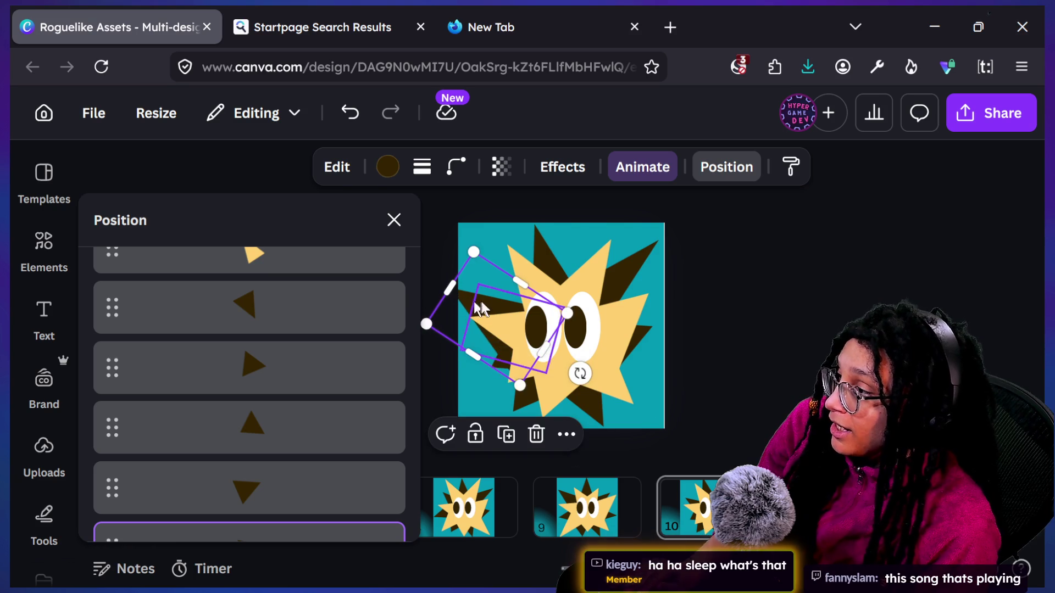
{"action": "left_click_drag", "start_coordinate": [476, 284], "coordinate": [461, 275]}
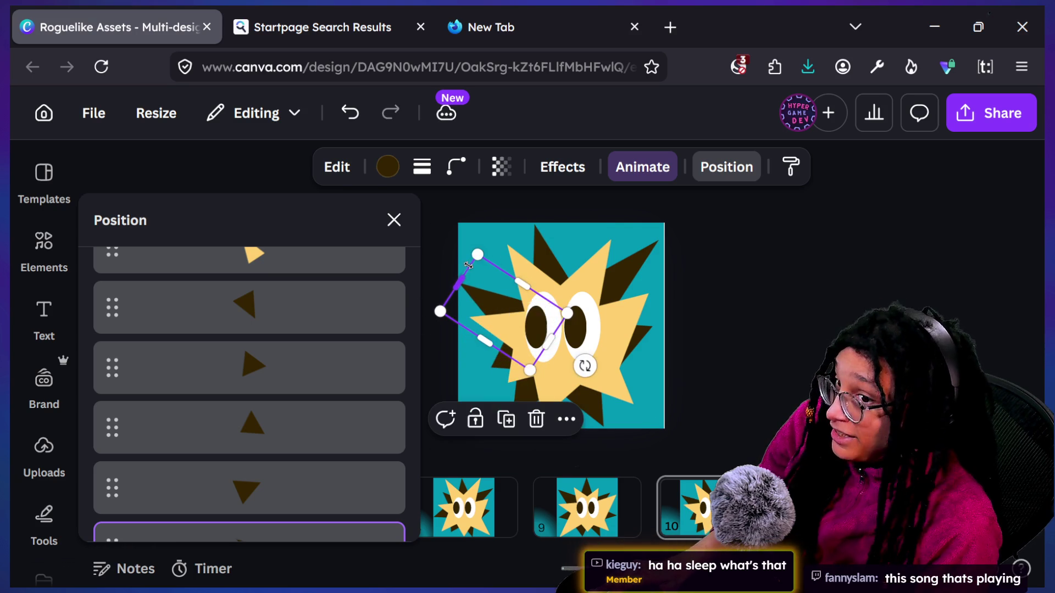
{"action": "left_click", "coordinate": [283, 357]}
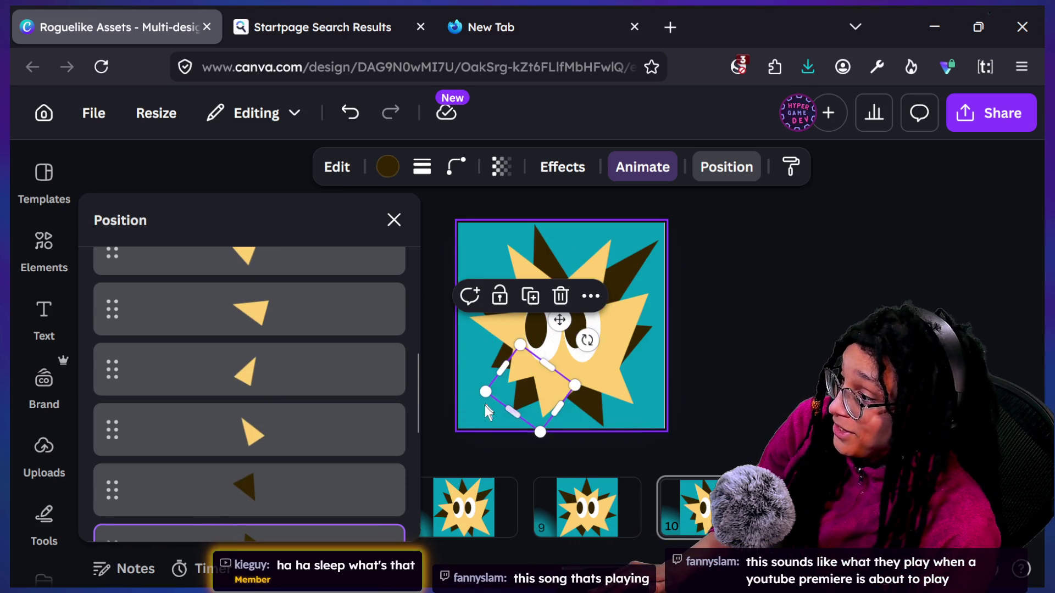
{"action": "left_click_drag", "start_coordinate": [513, 413], "coordinate": [503, 425]}
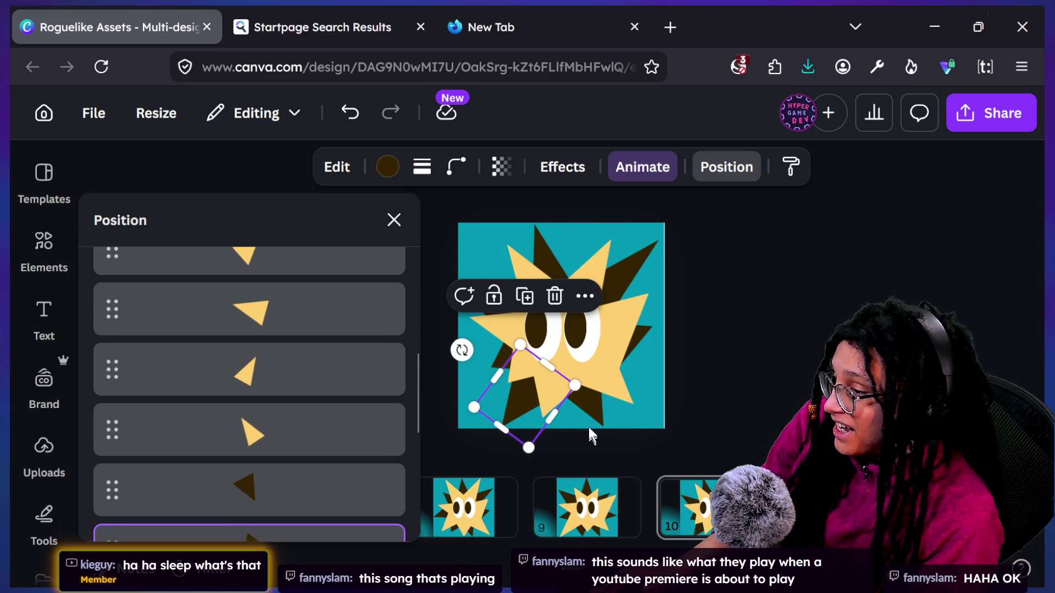
Step: Rotate the down-pointing spike to point right and widen it toward the star's right edge
{"action": "scroll", "coordinate": [336, 386], "scroll_direction": "down", "scroll_amount": 1}
{"action": "scroll", "coordinate": [336, 387], "scroll_direction": "down", "scroll_amount": 1}
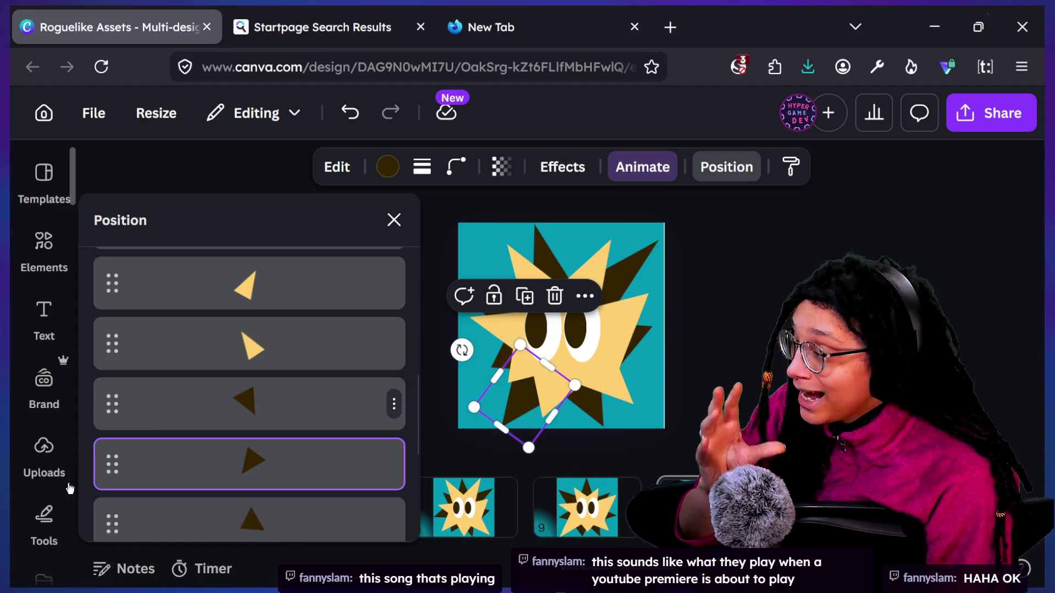
{"action": "scroll", "coordinate": [269, 373], "scroll_direction": "down", "scroll_amount": 3}
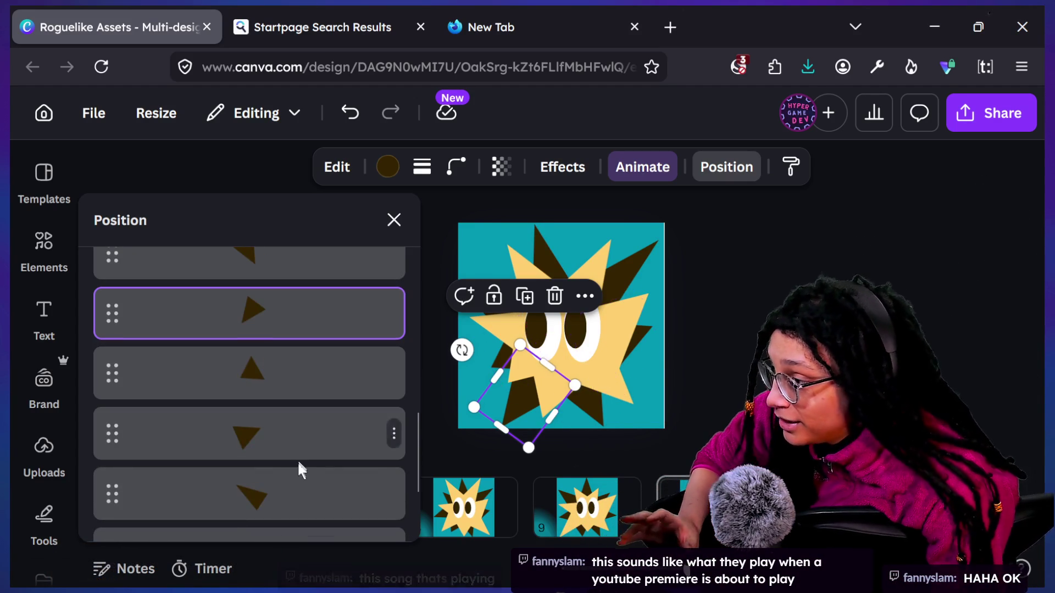
{"action": "left_click", "coordinate": [280, 416]}
{"action": "mouse_move", "coordinate": [540, 378]}
{"action": "left_mouse_down"}
{"action": "mouse_move", "coordinate": [571, 404]}
{"action": "mouse_move", "coordinate": [534, 357]}
{"action": "left_mouse_up"}
{"action": "mouse_move", "coordinate": [655, 334]}
{"action": "left_mouse_down"}
{"action": "mouse_move", "coordinate": [684, 375]}
{"action": "mouse_move", "coordinate": [656, 336]}
{"action": "left_mouse_up"}
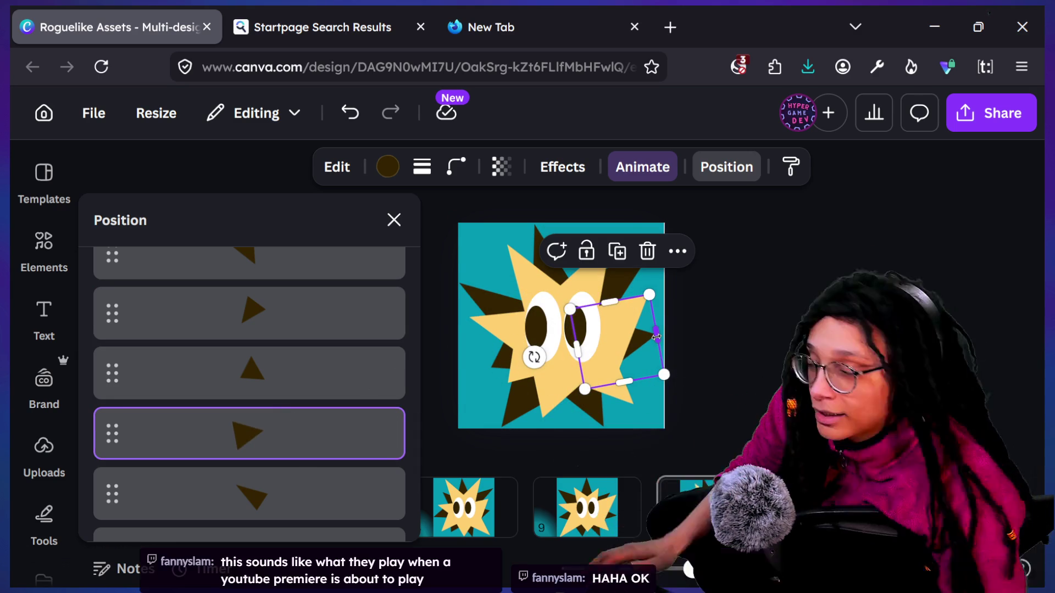
{"action": "mouse_move", "coordinate": [659, 332]}
{"action": "left_mouse_down"}
{"action": "mouse_move", "coordinate": [677, 373]}
{"action": "mouse_move", "coordinate": [671, 362]}
{"action": "mouse_move", "coordinate": [621, 374]}
{"action": "left_mouse_up"}
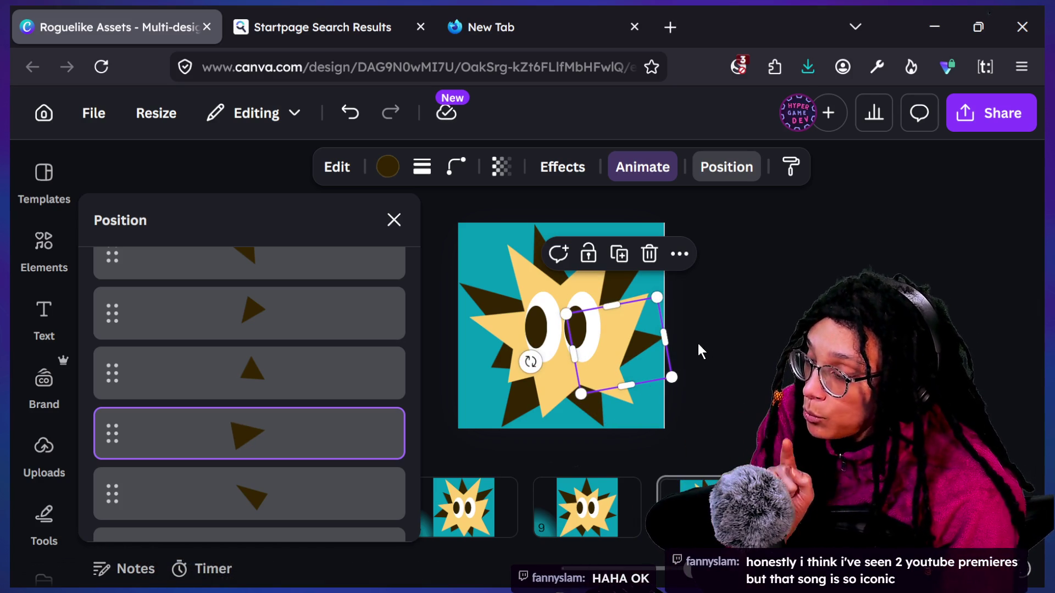
{"action": "key", "text": "Escape"}
{"action": "key", "text": "Escape"}
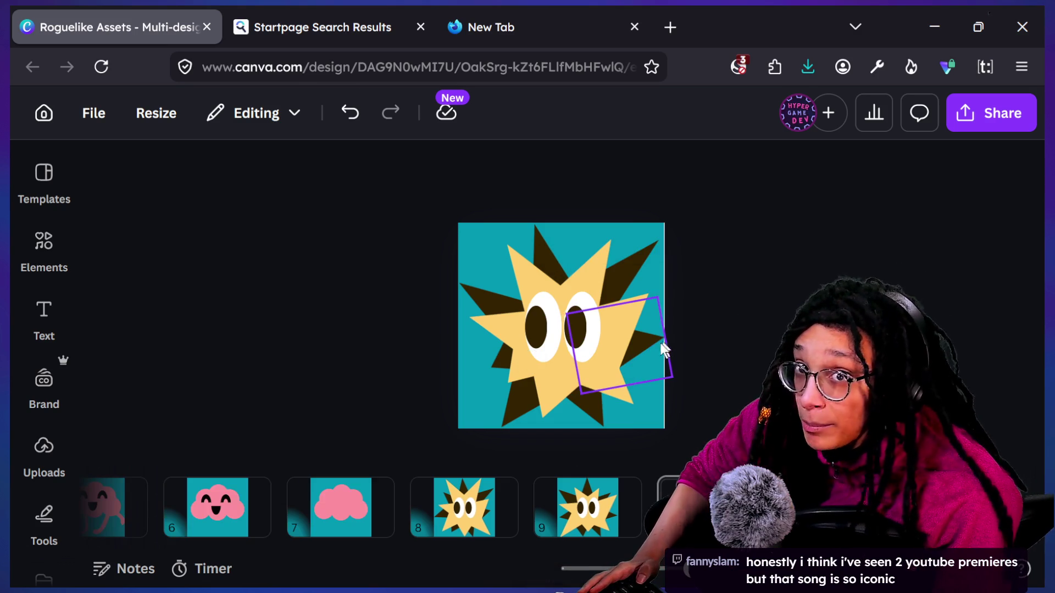
Step: Rotate and shift the spikes near the right edge, one to about 66°
{"action": "left_click", "coordinate": [659, 346]}
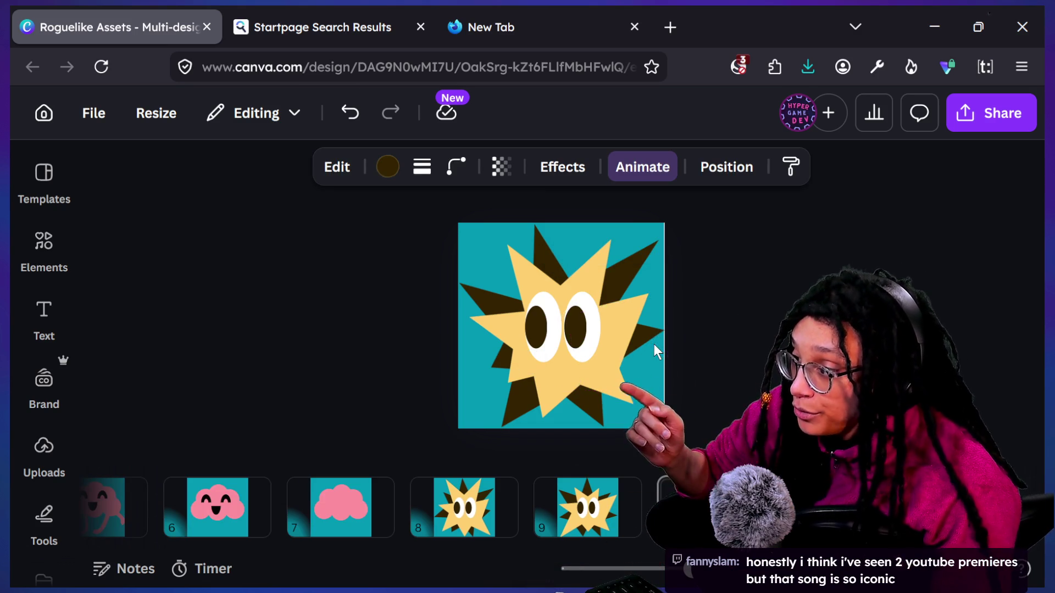
{"action": "left_click", "coordinate": [655, 349]}
{"action": "left_click_drag", "start_coordinate": [528, 355], "coordinate": [555, 387]}
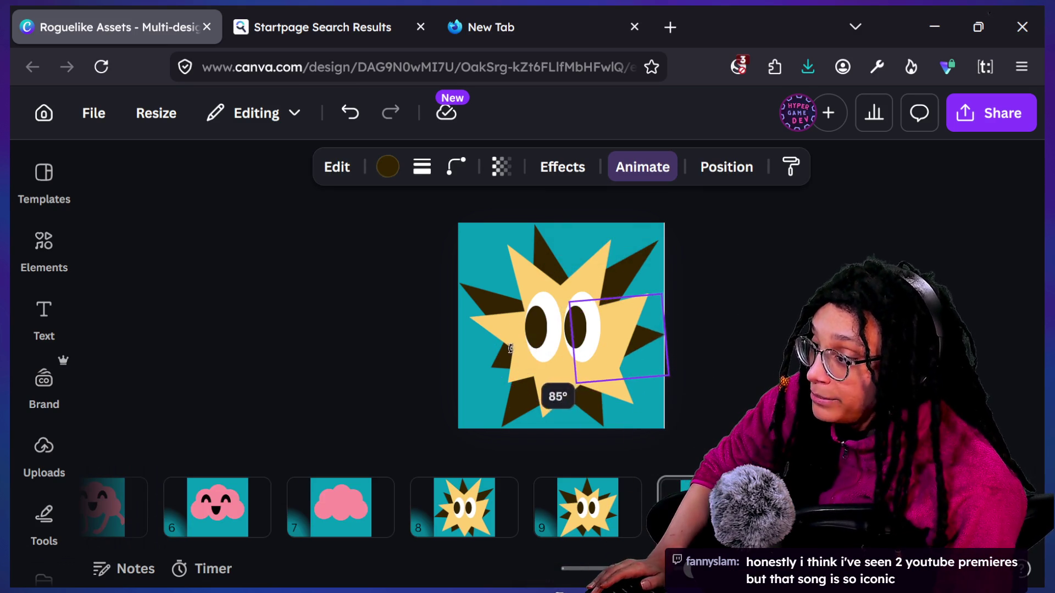
{"action": "mouse_move", "coordinate": [536, 351]}
{"action": "left_mouse_down"}
{"action": "mouse_move", "coordinate": [517, 363]}
{"action": "mouse_move", "coordinate": [511, 354]}
{"action": "left_mouse_up"}
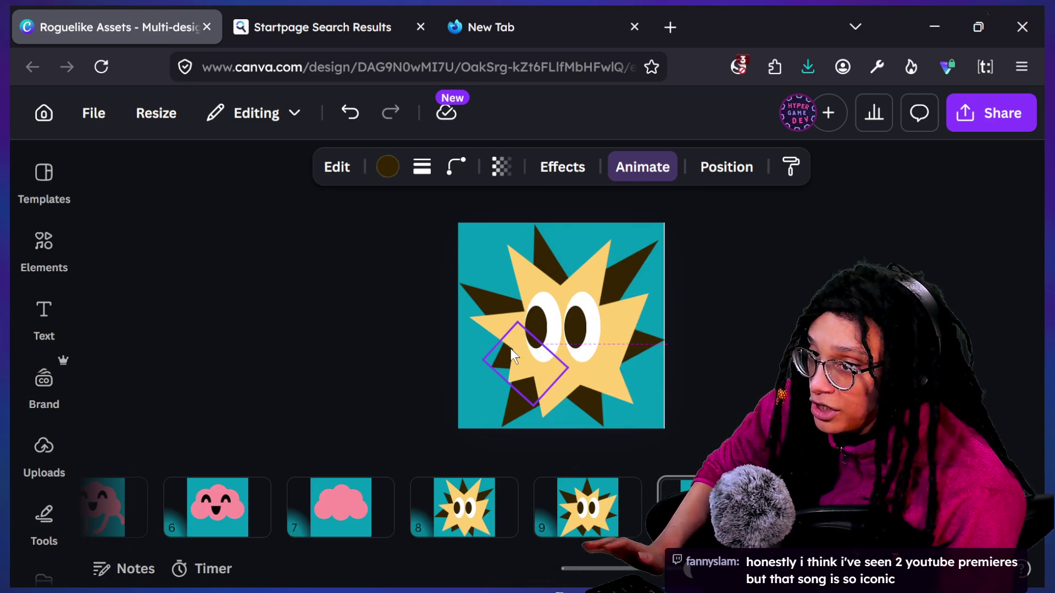
{"action": "left_click", "coordinate": [519, 368]}
{"action": "mouse_move", "coordinate": [529, 349]}
{"action": "left_mouse_down"}
{"action": "mouse_move", "coordinate": [541, 387]}
{"action": "mouse_move", "coordinate": [535, 375]}
{"action": "left_mouse_up"}
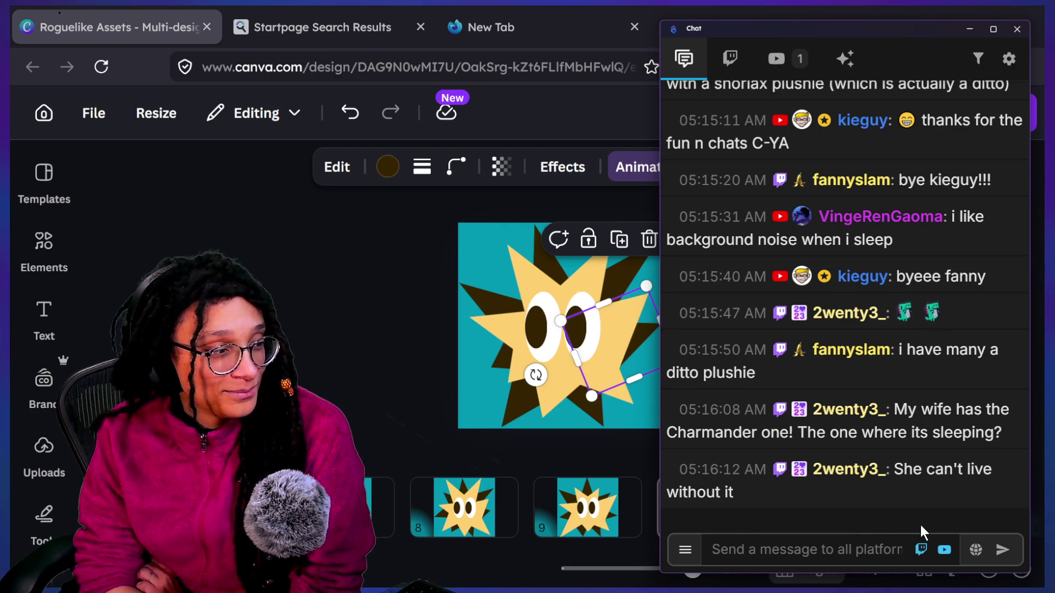
Step: Scroll the chat back to the latest messages and bring the Canva design forward
{"action": "scroll", "coordinate": [979, 379], "scroll_direction": "up", "scroll_amount": 1}
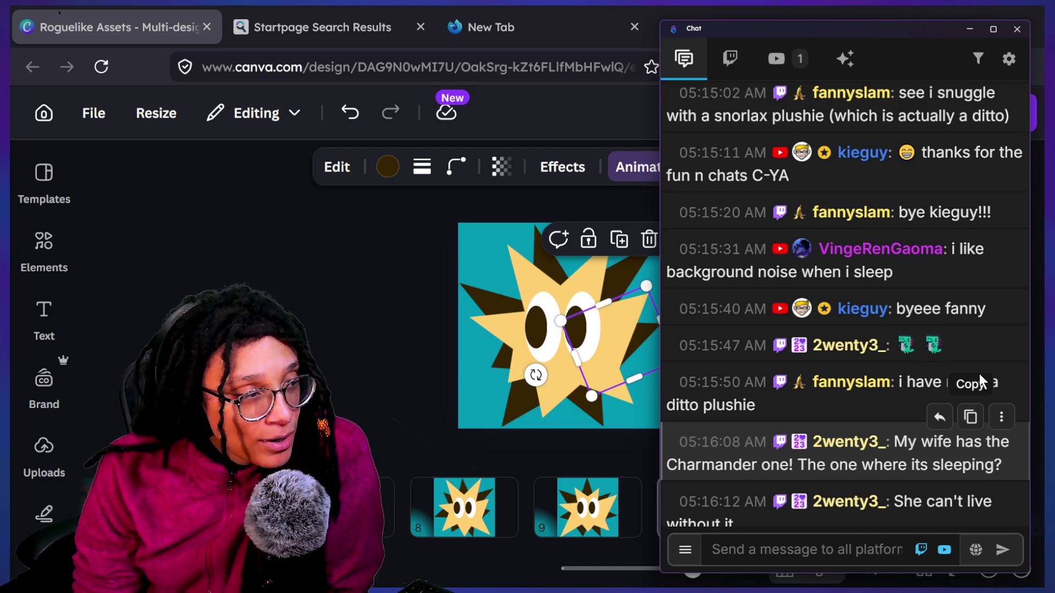
{"action": "scroll", "coordinate": [978, 374], "scroll_direction": "down", "scroll_amount": 1}
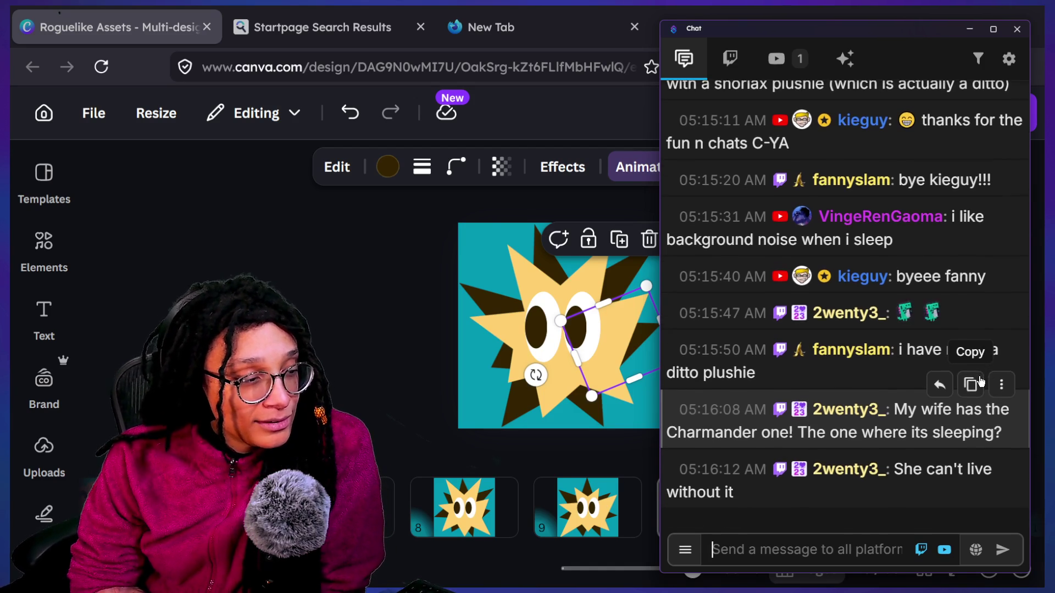
{"action": "left_click", "coordinate": [572, 456]}
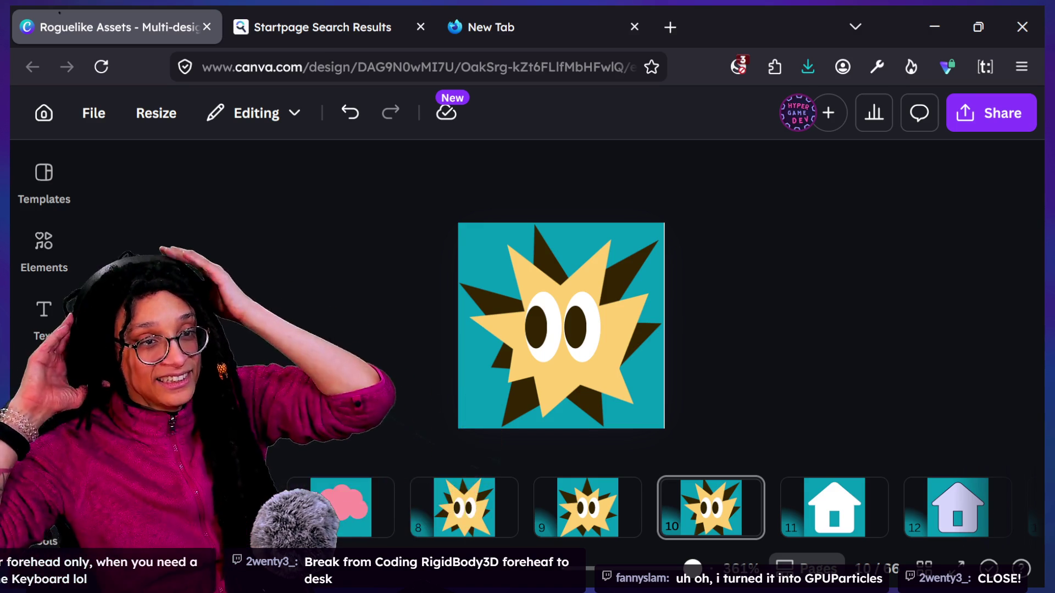
Step: Shift two yellow star pieces and resize a brown spike on page 10
{"action": "mouse_move", "coordinate": [508, 395]}
{"action": "left_mouse_down"}
{"action": "mouse_move", "coordinate": [490, 359]}
{"action": "mouse_move", "coordinate": [501, 361]}
{"action": "mouse_move", "coordinate": [497, 385]}
{"action": "left_mouse_up"}
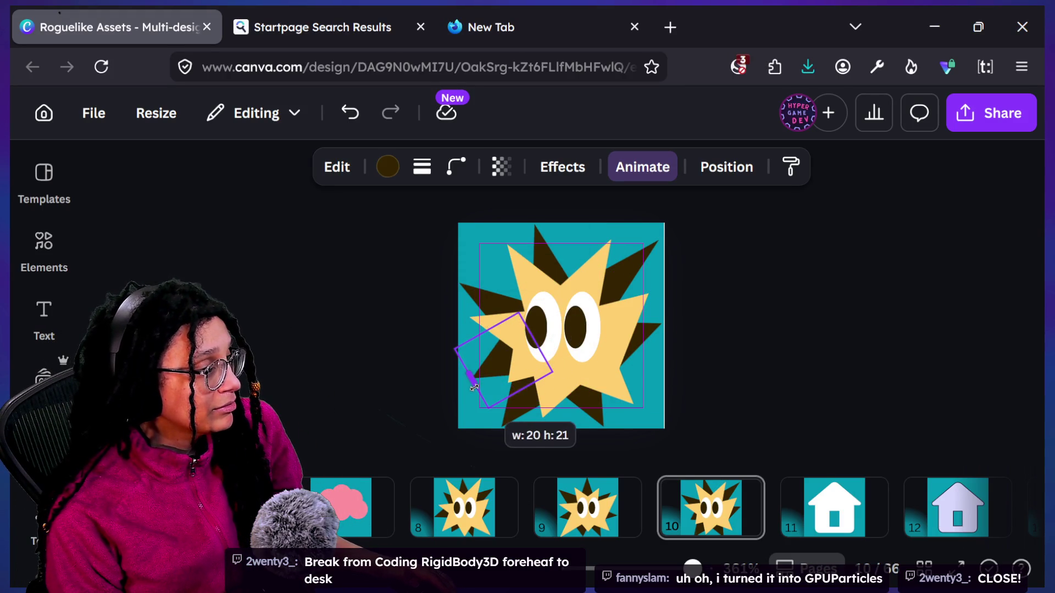
{"action": "left_click", "coordinate": [675, 364]}
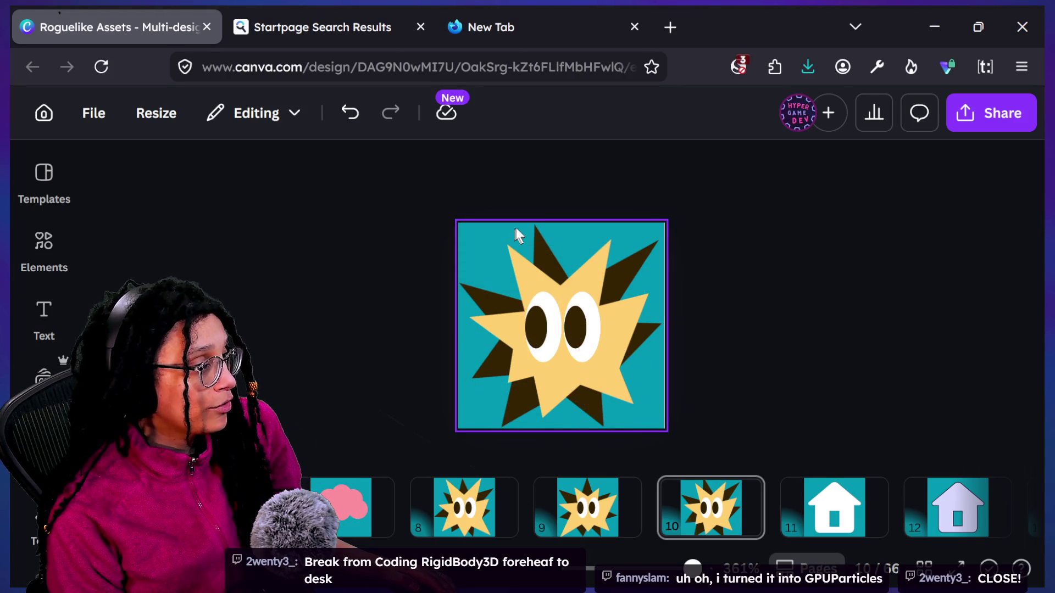
{"action": "mouse_move", "coordinate": [532, 236]}
{"action": "left_mouse_down"}
{"action": "mouse_move", "coordinate": [584, 235]}
{"action": "mouse_move", "coordinate": [529, 222]}
{"action": "left_mouse_up"}
{"action": "left_click", "coordinate": [545, 233]}
{"action": "left_click", "coordinate": [824, 294]}
Step: Zoom the view to 304% and switch to page 8 of the design
{"action": "left_click_drag", "start_coordinate": [693, 568], "coordinate": [666, 559]}
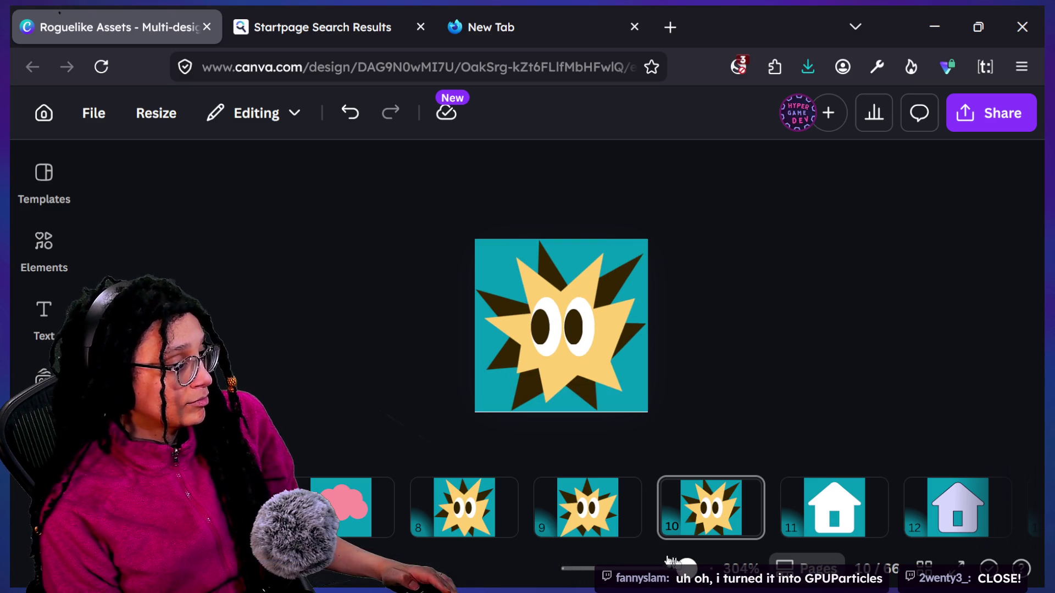
{"action": "left_click", "coordinate": [465, 508]}
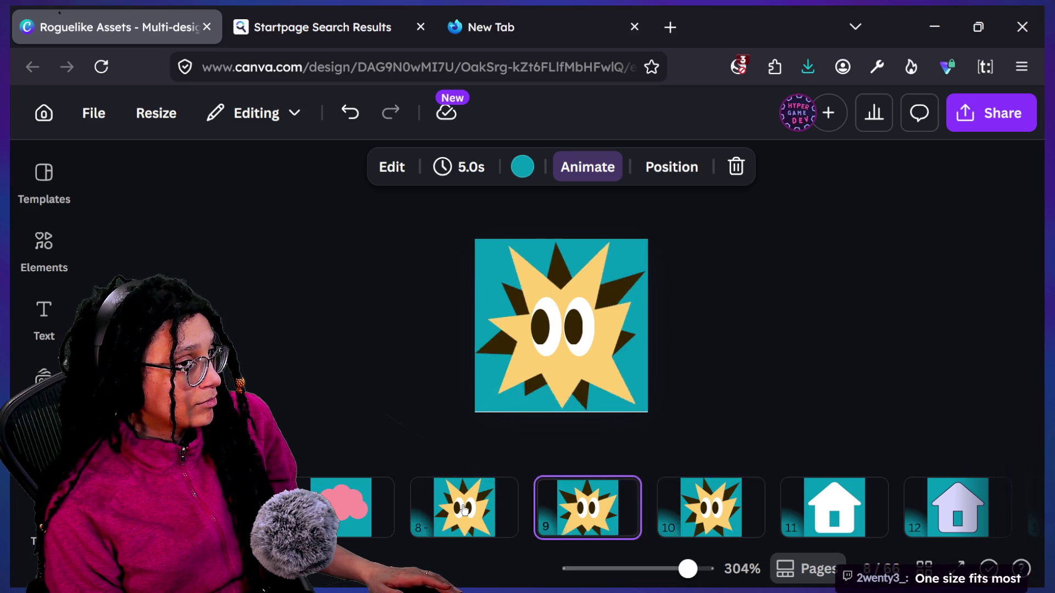
{"action": "left_click", "coordinate": [336, 434]}
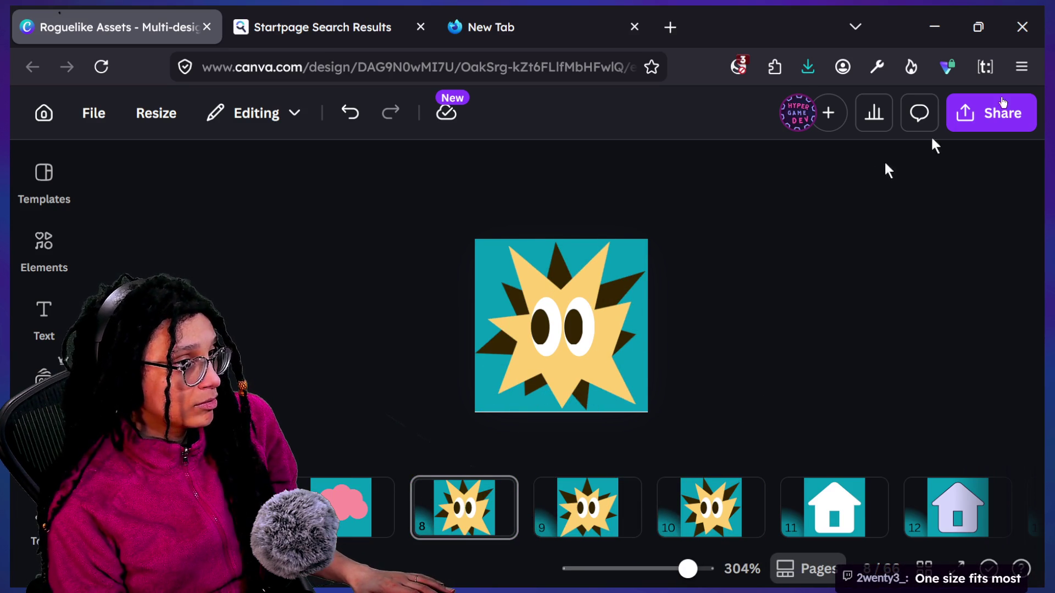
{"action": "left_click", "coordinate": [989, 113]}
Step: Open the Download settings from the Share menu, keeping PNG format
{"action": "scroll", "coordinate": [688, 505], "scroll_direction": "down", "scroll_amount": 4}
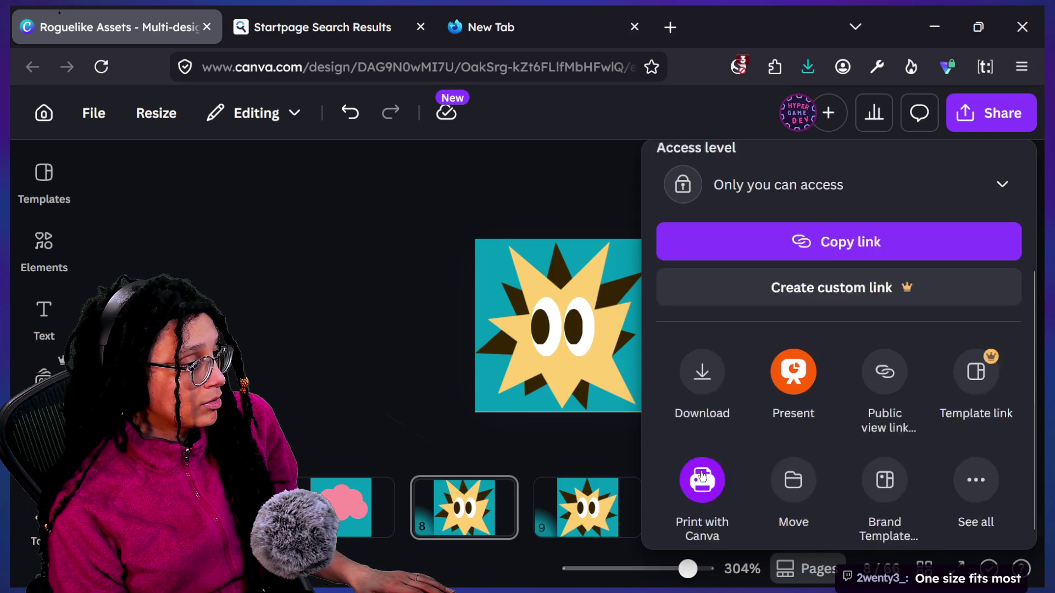
{"action": "left_click", "coordinate": [700, 360]}
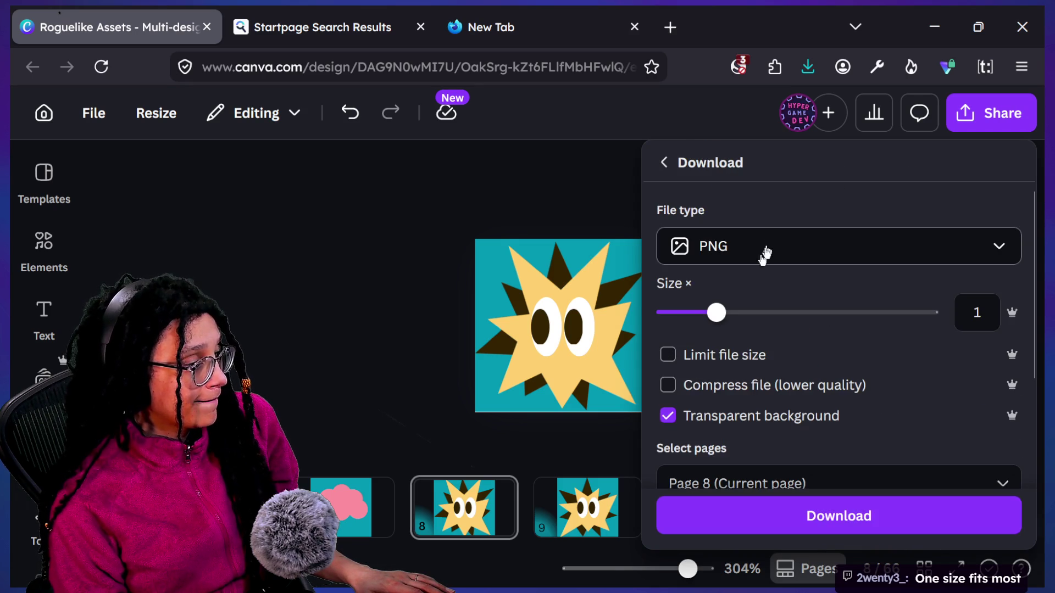
{"action": "scroll", "coordinate": [695, 412], "scroll_direction": "down", "scroll_amount": 3}
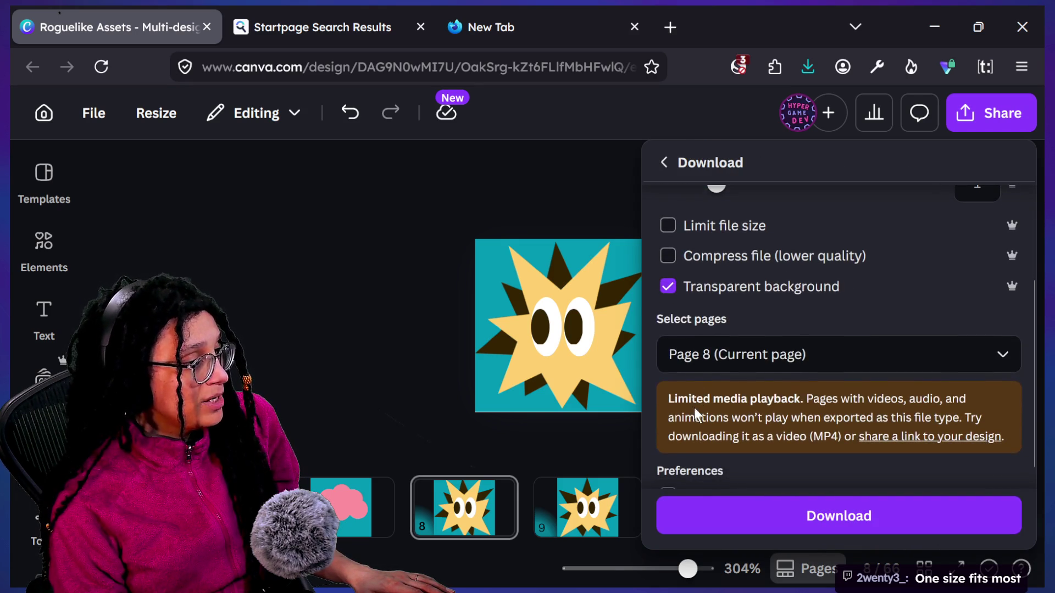
{"action": "left_click", "coordinate": [684, 354]}
{"action": "left_click", "coordinate": [254, 314]}
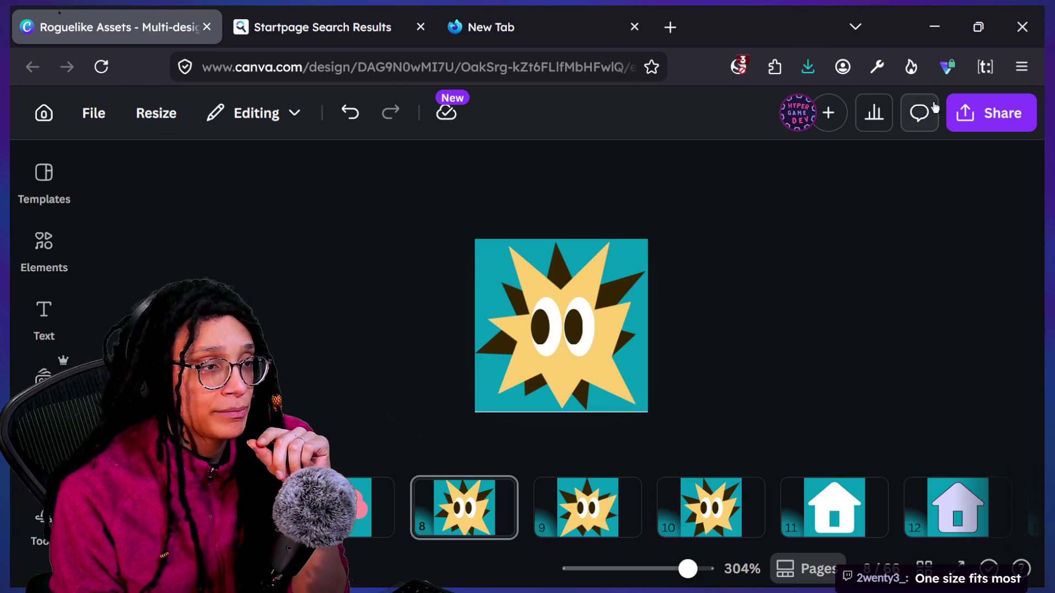
{"action": "left_click", "coordinate": [989, 113]}
{"action": "scroll", "coordinate": [733, 438], "scroll_direction": "down", "scroll_amount": 2}
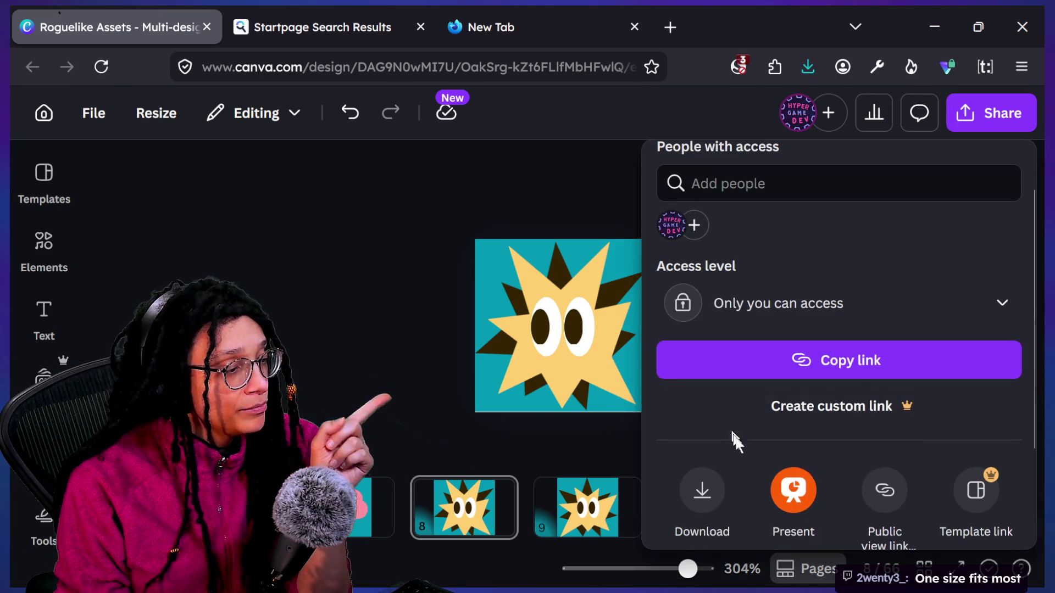
{"action": "left_click", "coordinate": [718, 492]}
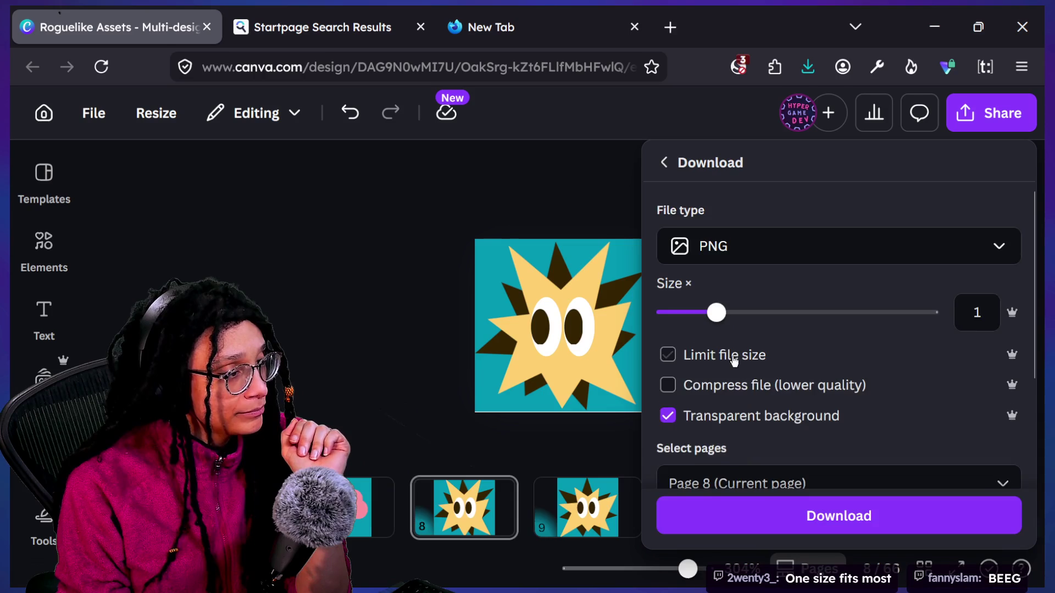
{"action": "scroll", "coordinate": [750, 384], "scroll_direction": "down", "scroll_amount": 1}
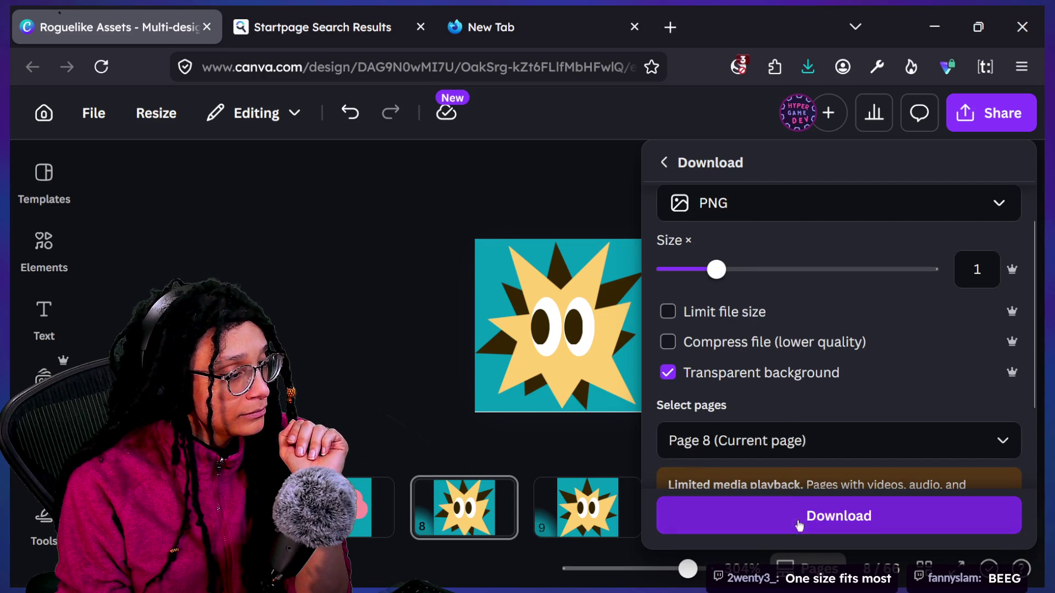
{"action": "scroll", "coordinate": [753, 439], "scroll_direction": "down", "scroll_amount": 1}
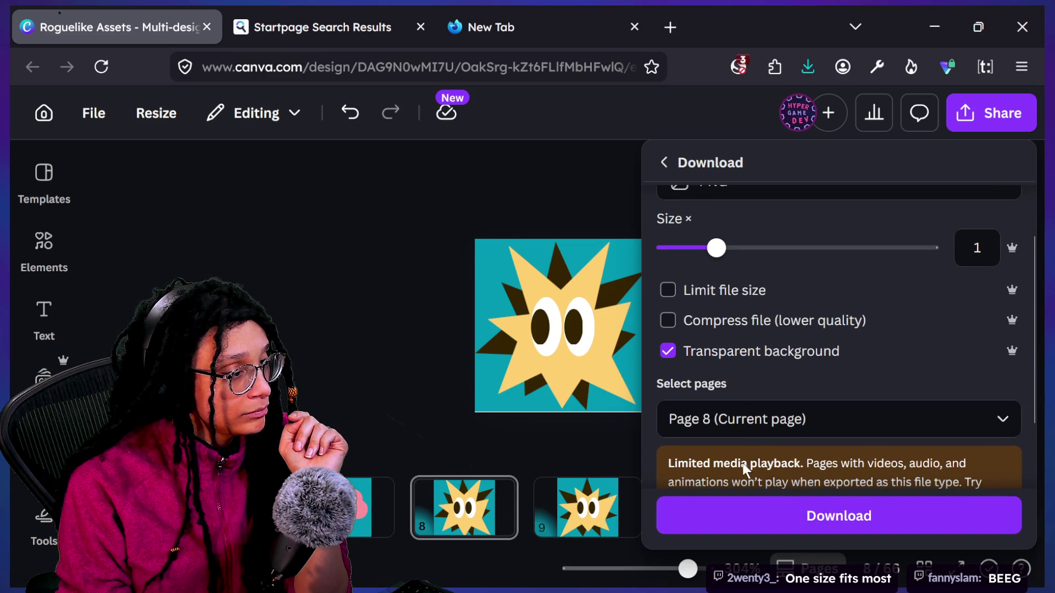
Step: Select pages 8, 9 and 10 for the download, leaving Page 2 out
{"action": "left_click", "coordinate": [742, 436]}
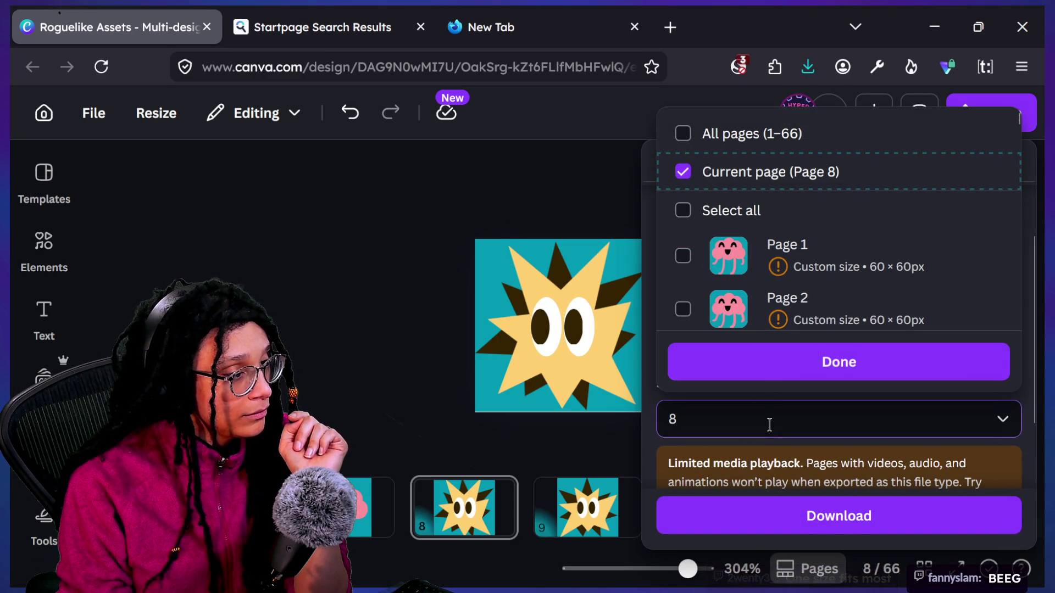
{"action": "type", "text": ",910"}
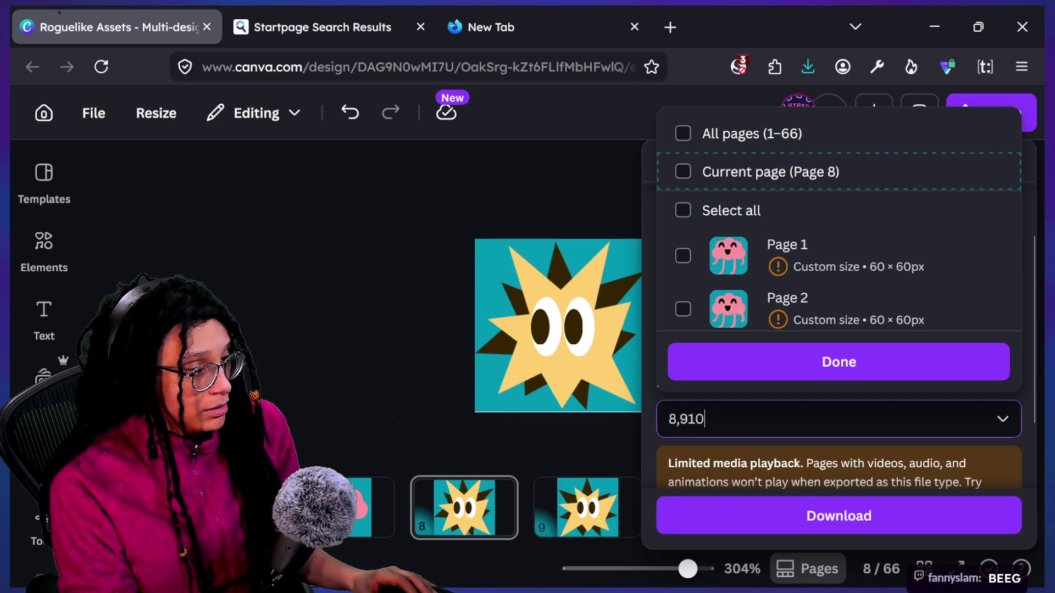
{"action": "type", "text": ","}
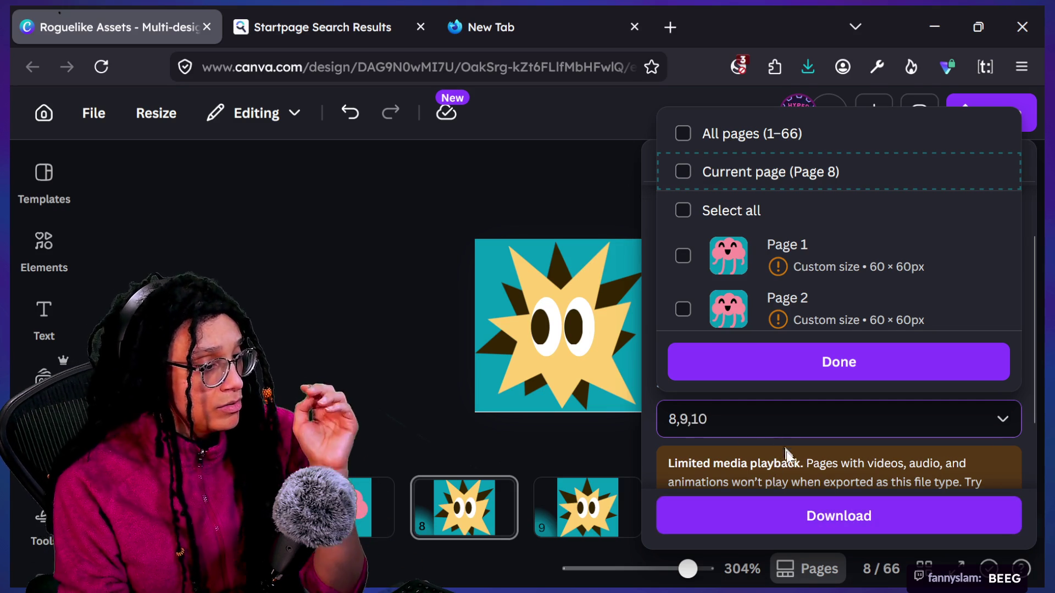
{"action": "left_click", "coordinate": [775, 319]}
{"action": "left_click", "coordinate": [772, 317]}
{"action": "left_click", "coordinate": [769, 318]}
{"action": "left_click", "coordinate": [769, 317]}
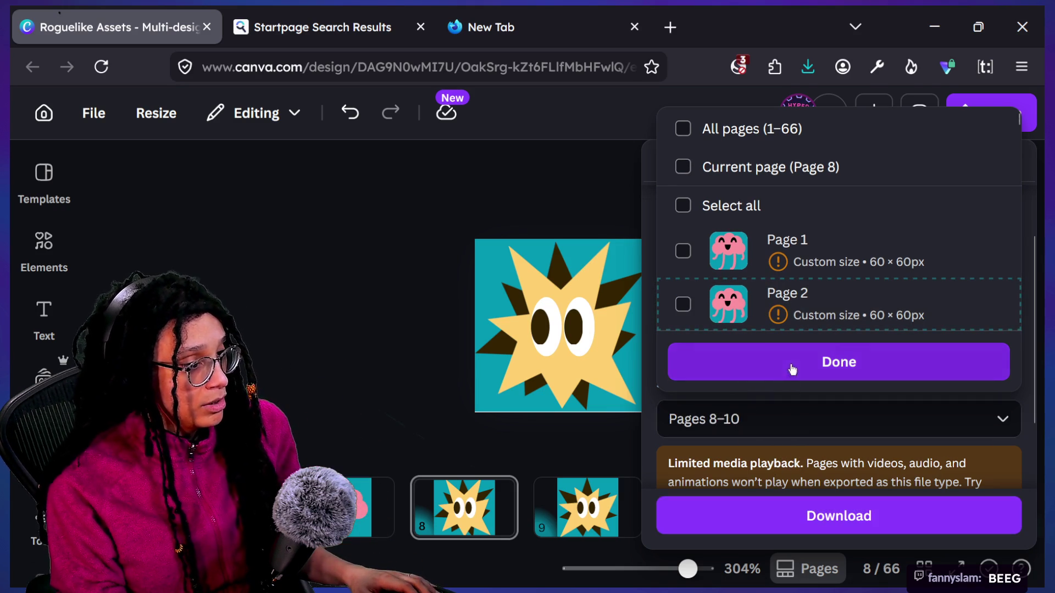
{"action": "left_click", "coordinate": [793, 362]}
Step: Download the pages and save the zip as 'Roguelike Assets555'
{"action": "left_click", "coordinate": [825, 519]}
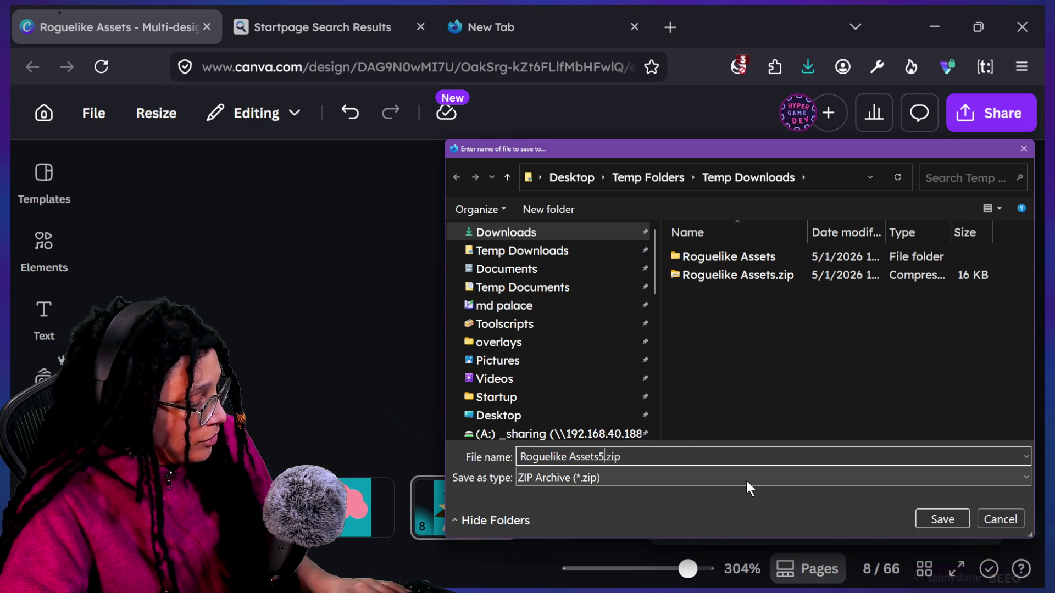
{"action": "type", "text": "555"}
{"action": "key", "text": "Return"}
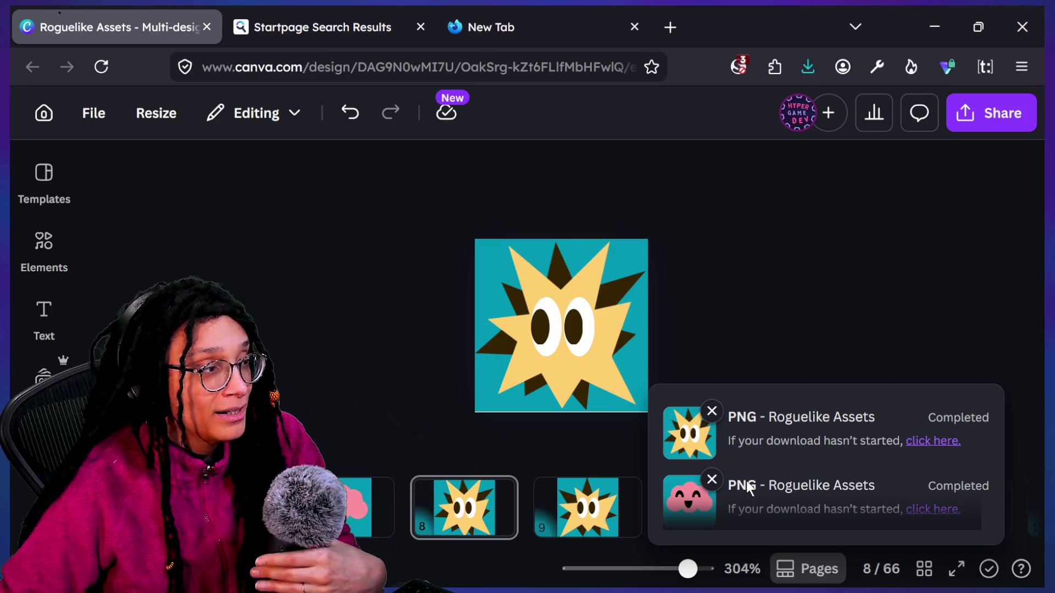
{"action": "left_click", "coordinate": [801, 302]}
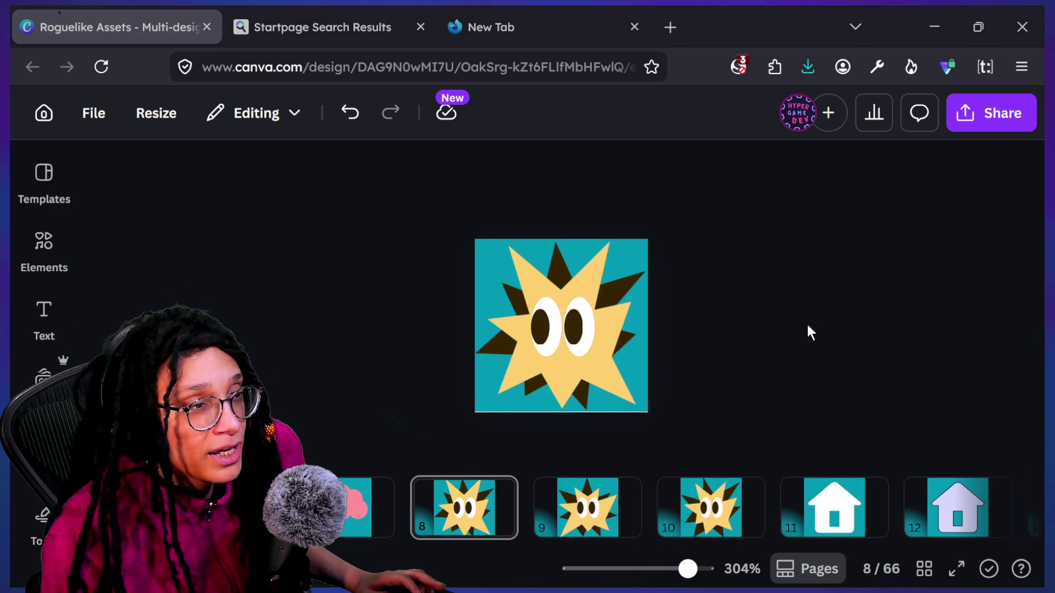
Step: Stop the running roguelike game to return to the TB_Wall scene, then switch to File Explorer
{"action": "key", "text": "alt+Tab"}
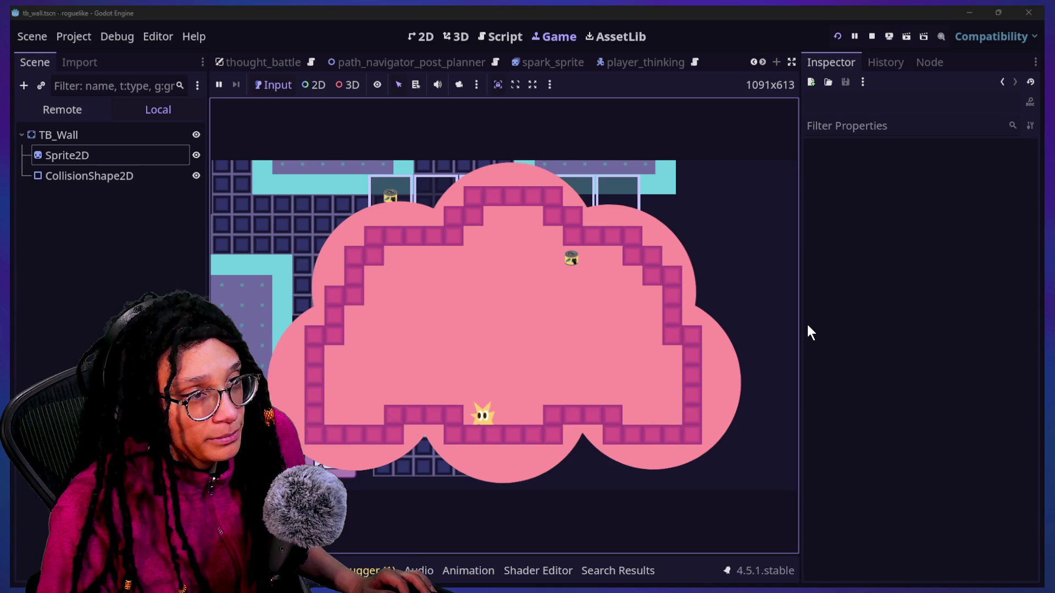
{"action": "left_click", "coordinate": [871, 37]}
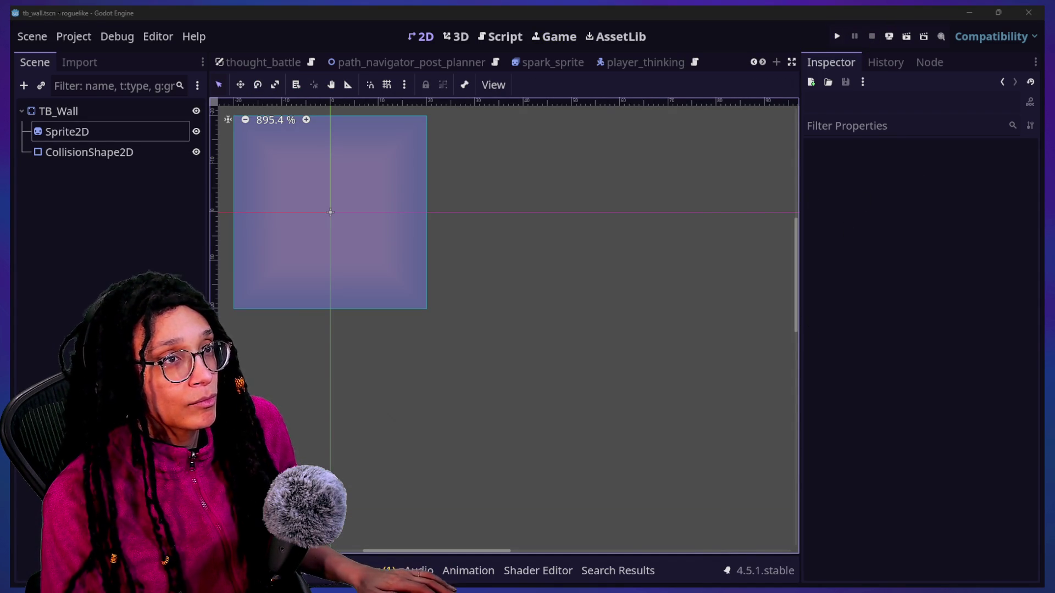
{"action": "key", "text": "alt+Tab"}
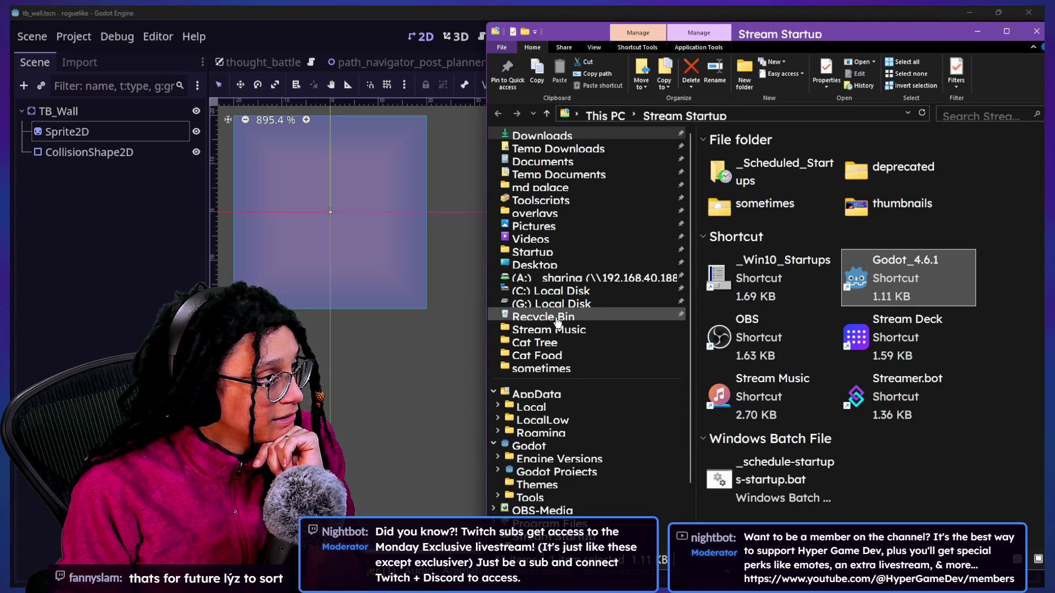
Step: Extract the Roguelike Assets555 zip in Temp Downloads and open the extracted folder
{"action": "left_click", "coordinate": [558, 148]}
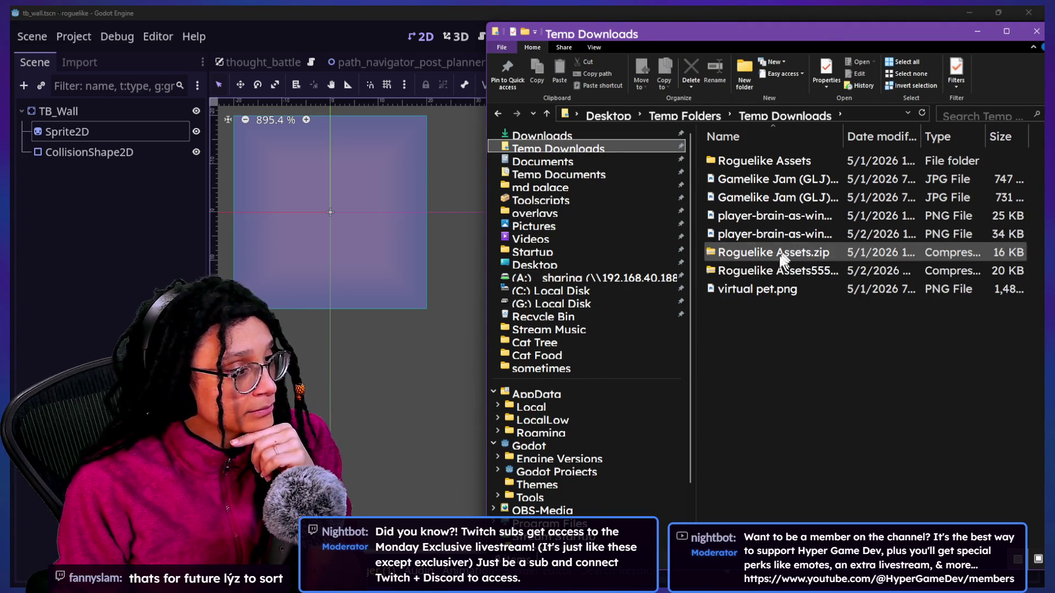
{"action": "left_click", "coordinate": [761, 276]}
{"action": "right_click", "coordinate": [760, 275]}
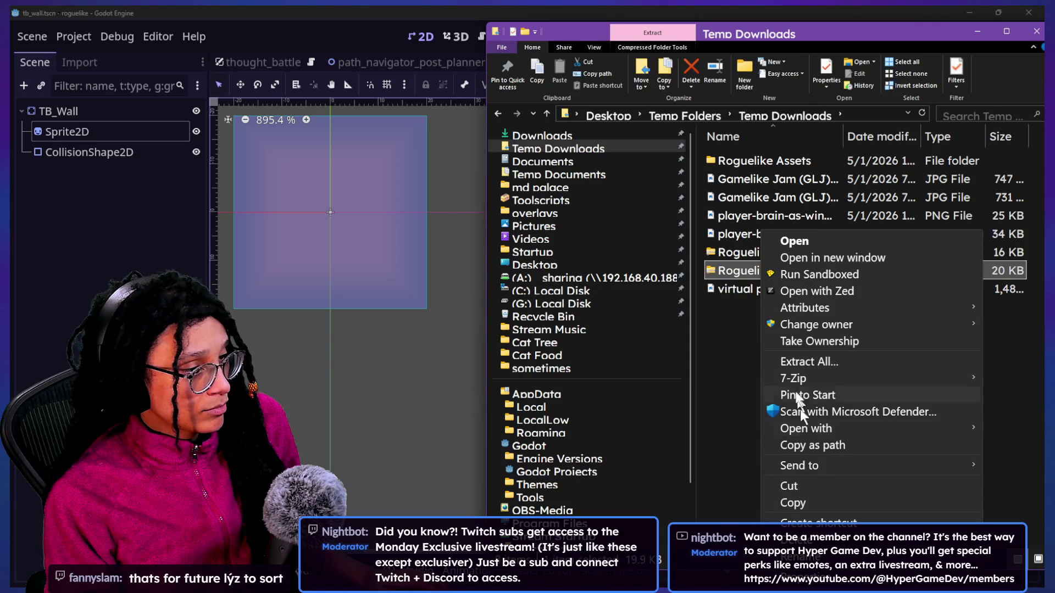
{"action": "left_click", "coordinate": [791, 361]}
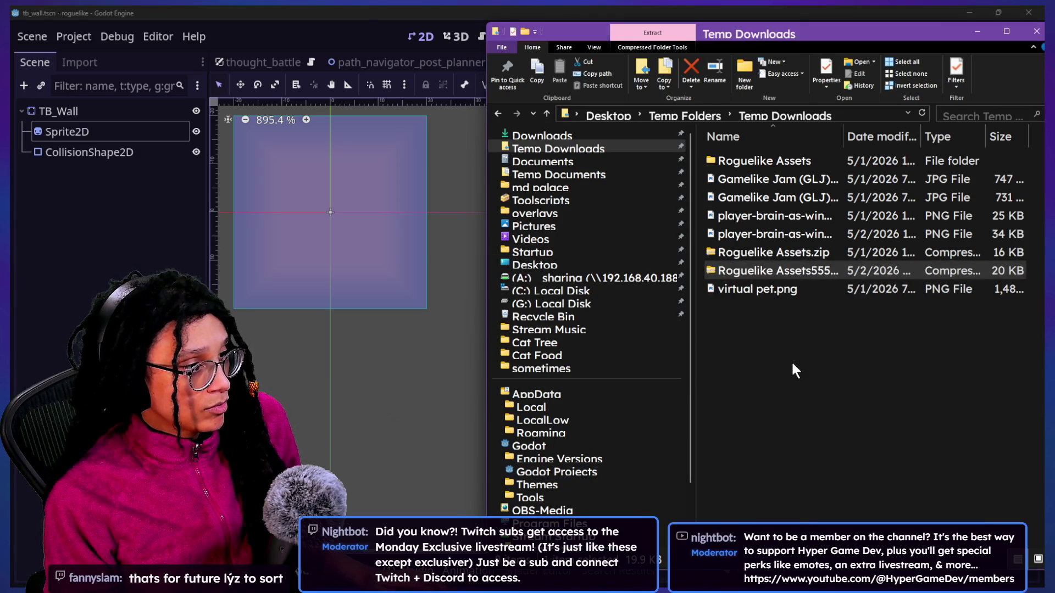
{"action": "double_click", "coordinate": [761, 183]}
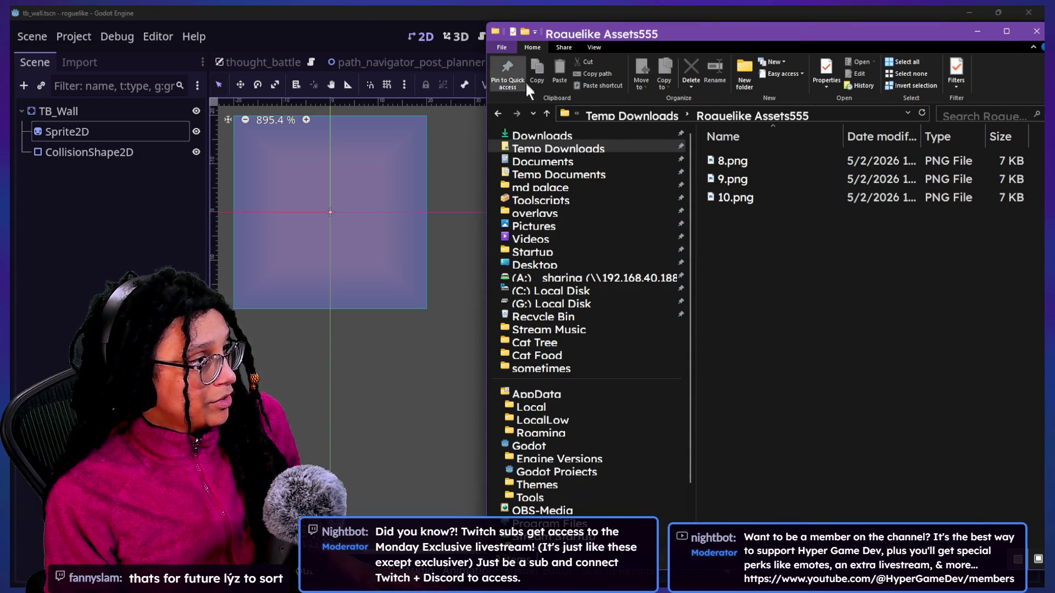
Step: Rename 8.png, 9.png and 10.png to spark1, spark2 and spark3
{"action": "left_click", "coordinate": [739, 157]}
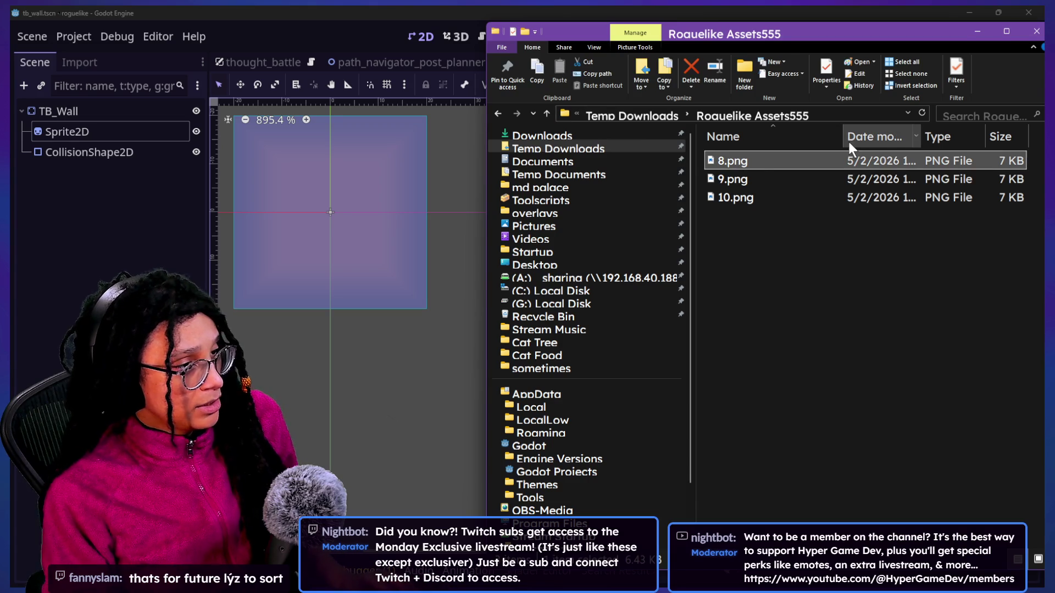
{"action": "key", "text": "F2"}
{"action": "key", "text": "BackSpace"}
{"action": "type", "text": "spark1"}
{"action": "key", "text": "Return"}
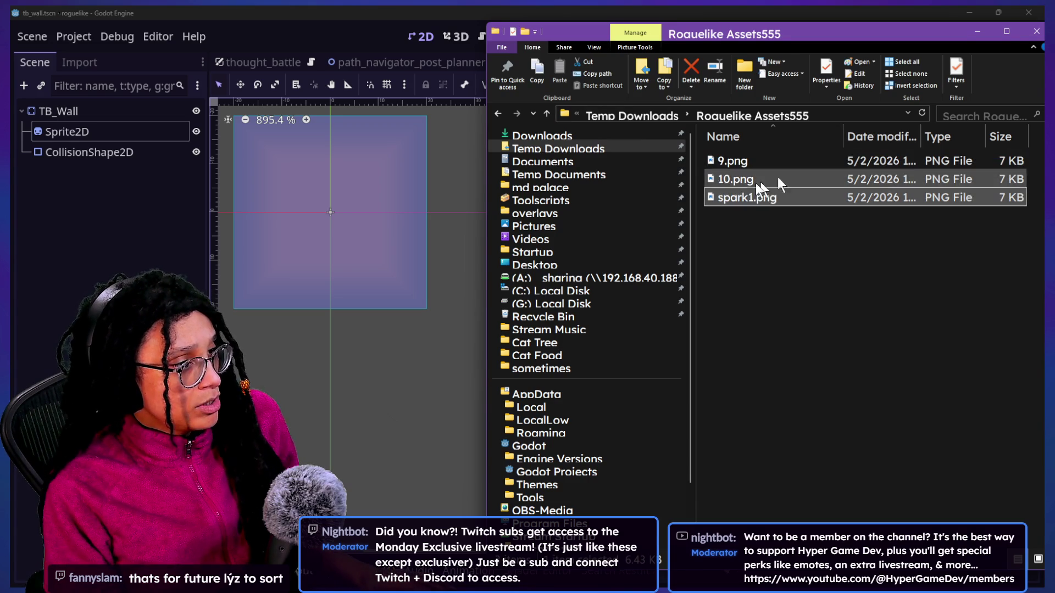
{"action": "left_click", "coordinate": [731, 163]}
{"action": "key", "text": "F2"}
{"action": "key", "text": "BackSpace"}
{"action": "type", "text": "spark2"}
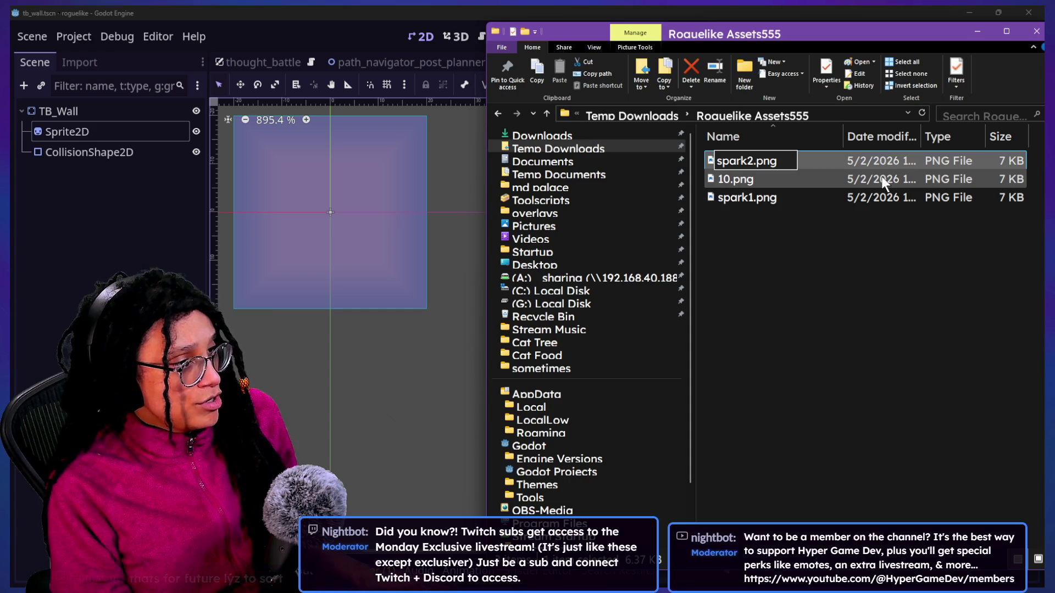
{"action": "key", "text": "Return"}
{"action": "left_click", "coordinate": [731, 163]}
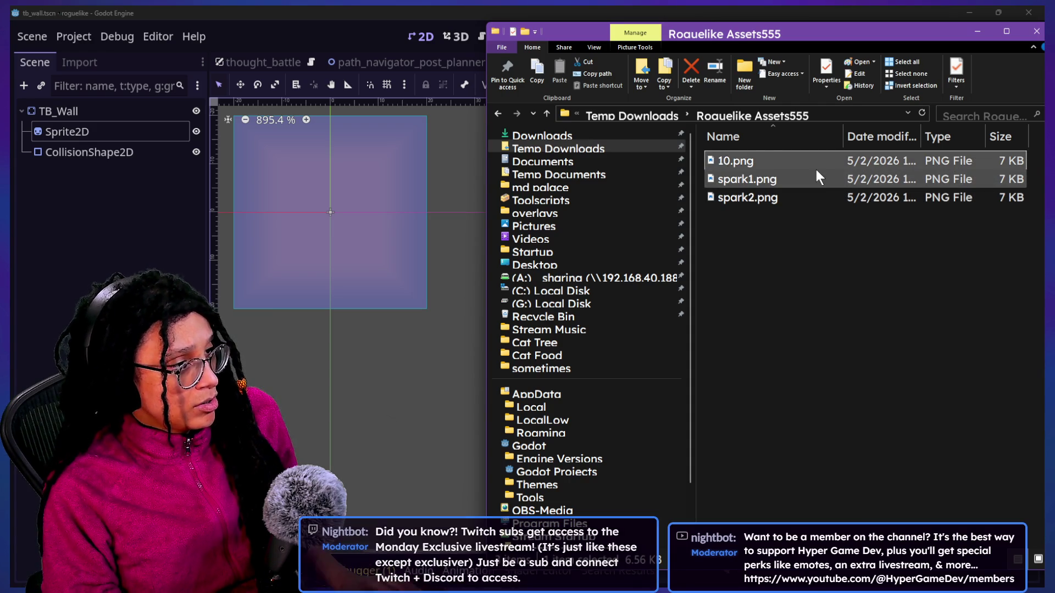
{"action": "key", "text": "F2"}
{"action": "type", "text": "spar"}
{"action": "type", "text": "k3"}
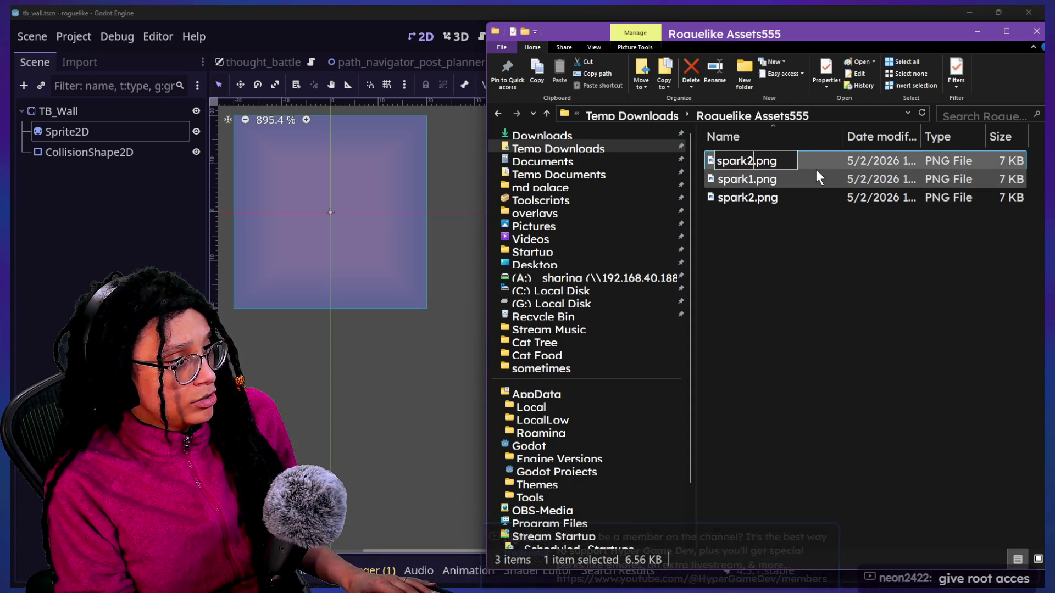
{"action": "key", "text": "Return"}
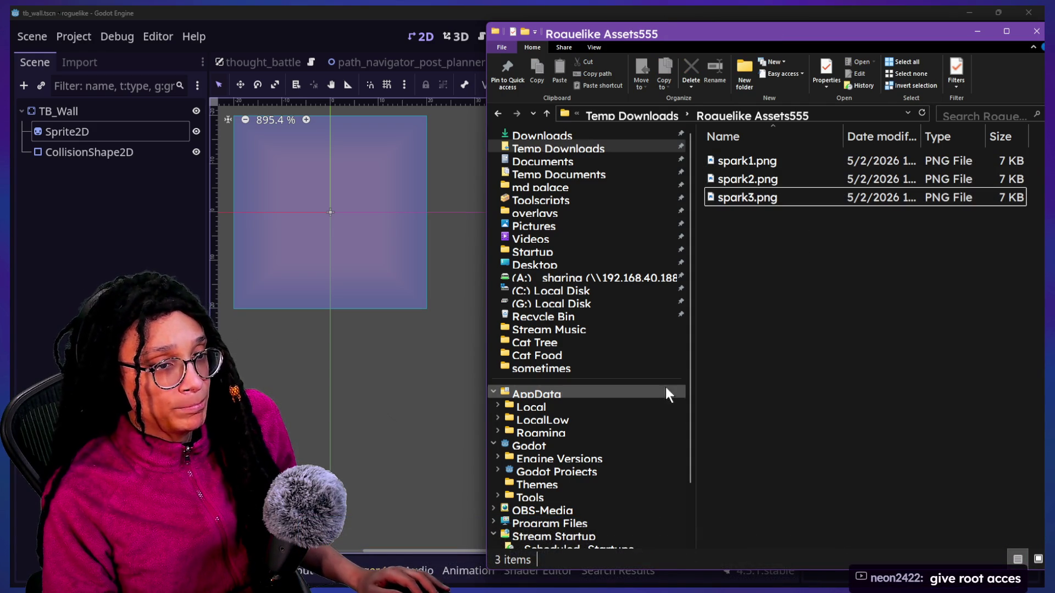
{"action": "left_click", "coordinate": [375, 481]}
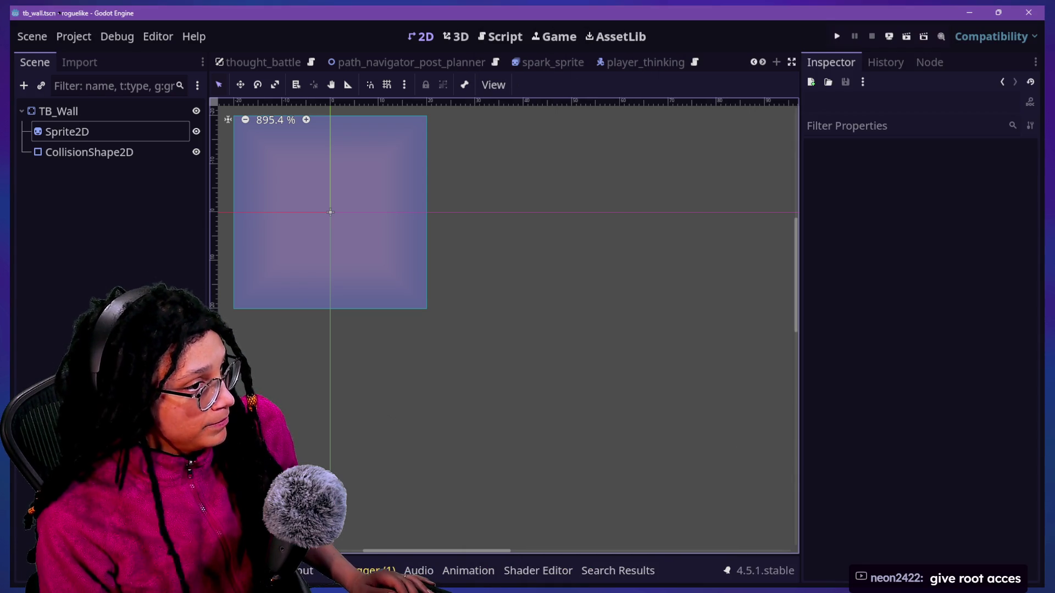
Step: Bring up the cat-care-game editor, restore its side docks, and heighten the FileSystem panel
{"action": "left_click", "coordinate": [616, 589]}
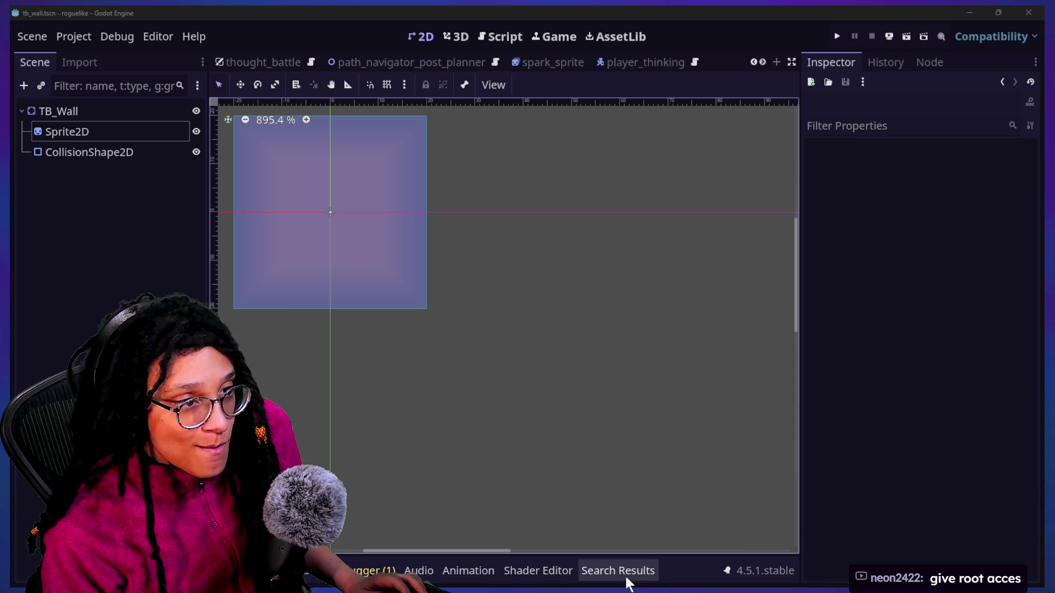
{"action": "left_click", "coordinate": [628, 585]}
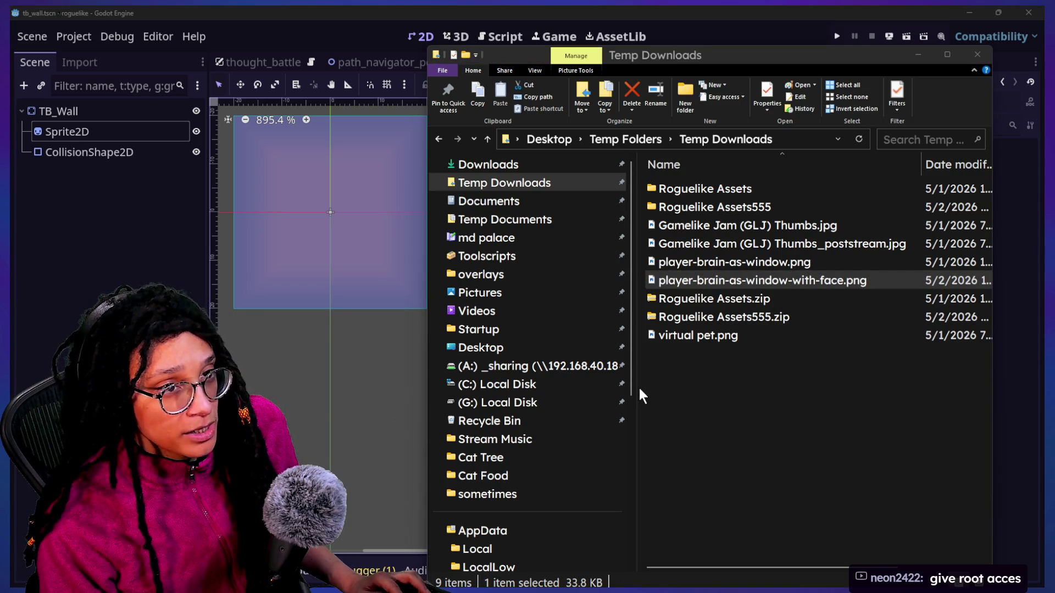
{"action": "key", "text": "alt+Tab"}
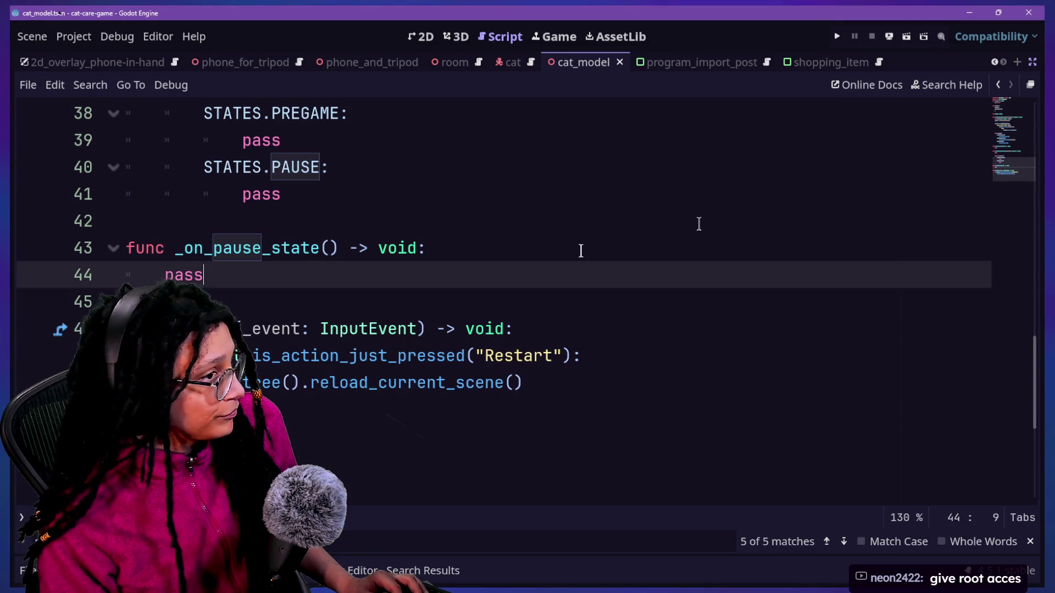
{"action": "key", "text": "ctrl+shift+F11"}
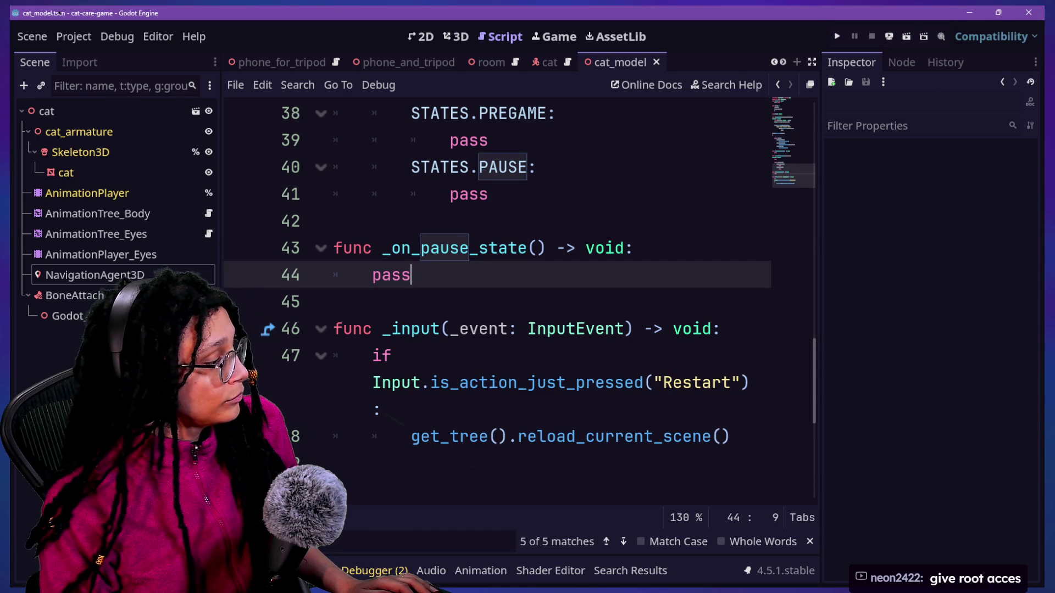
{"action": "key", "text": "alt+f"}
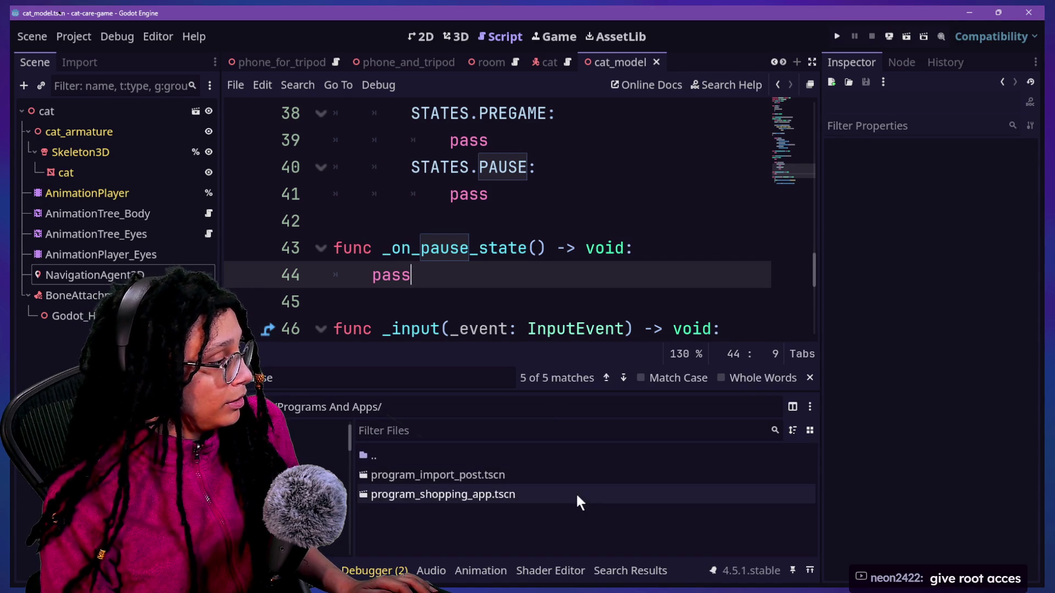
{"action": "left_click_drag", "start_coordinate": [371, 394], "coordinate": [365, 287]}
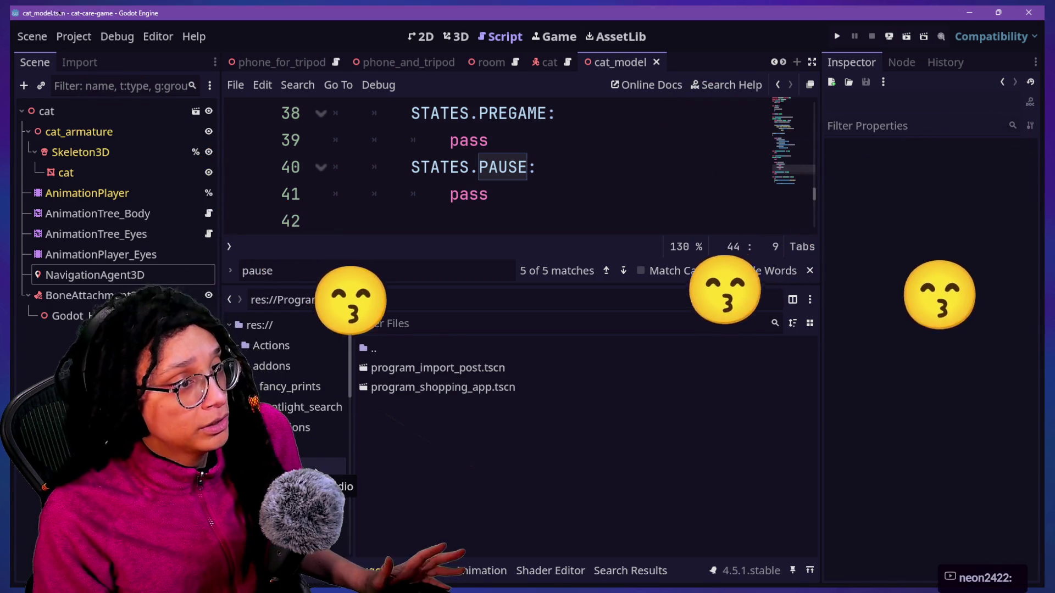
{"action": "scroll", "coordinate": [317, 461], "scroll_direction": "down", "scroll_amount": 5}
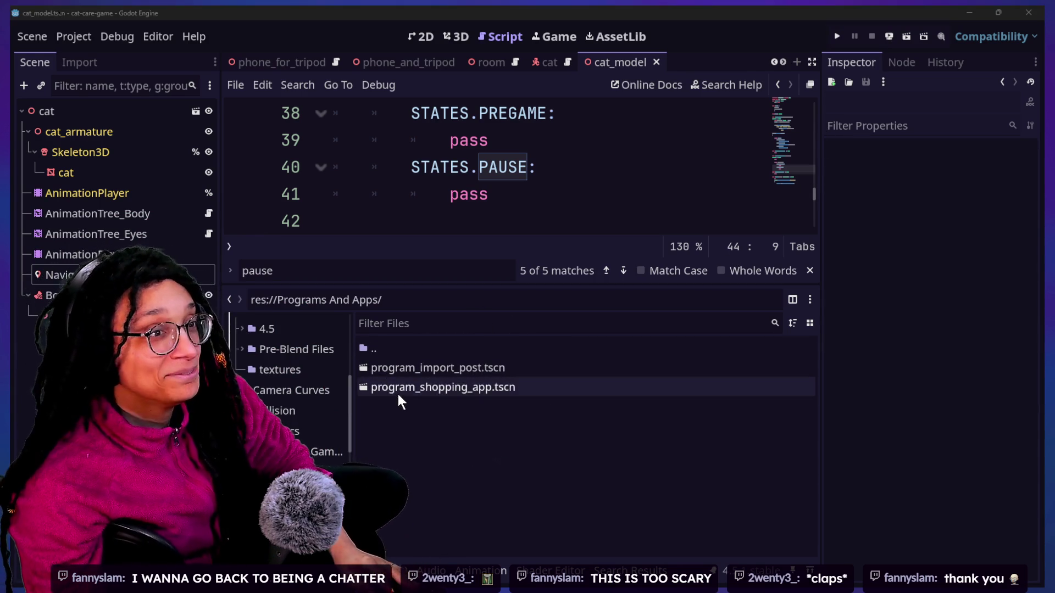
{"action": "key", "text": "alt+Tab"}
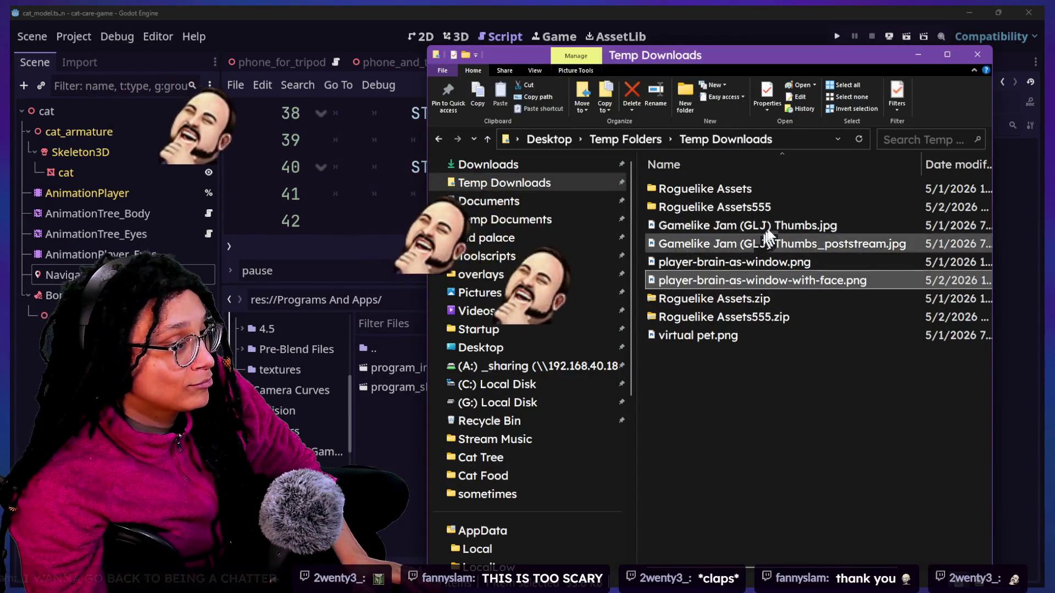
{"action": "double_click", "coordinate": [777, 204]}
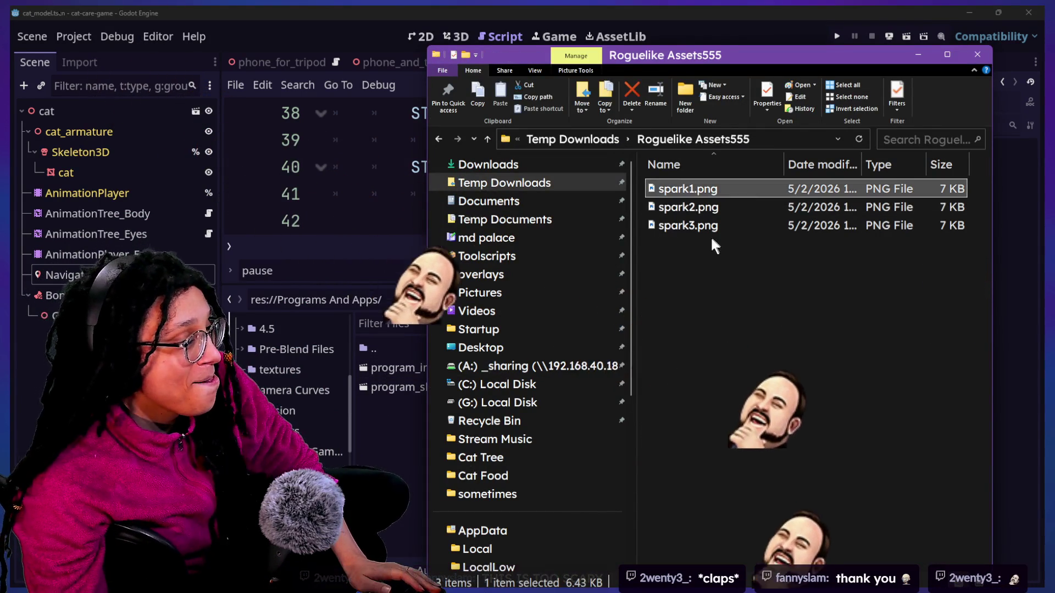
{"action": "key", "text": "alt+Tab"}
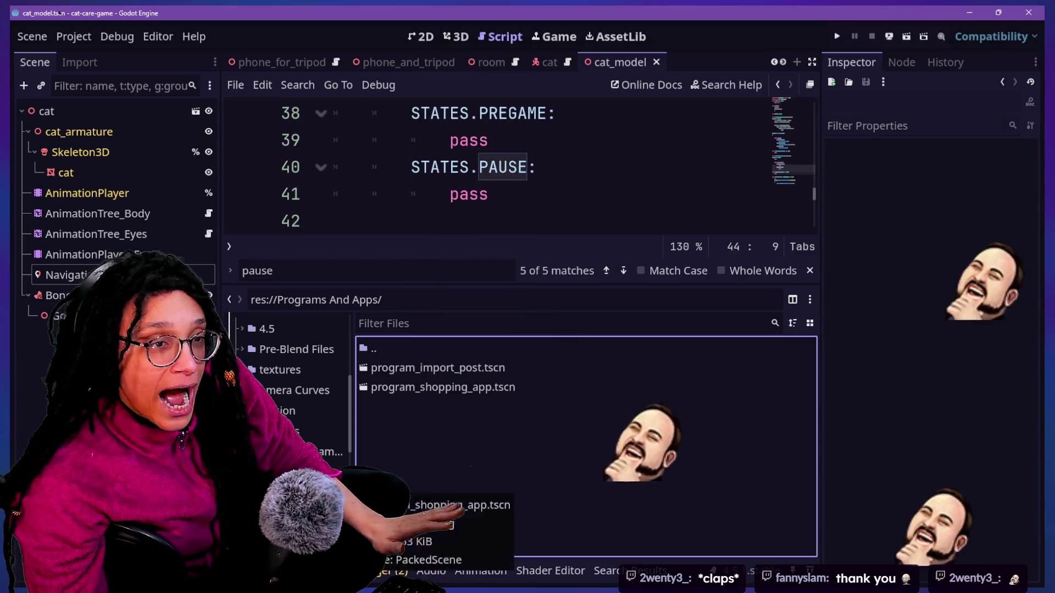
{"action": "scroll", "coordinate": [291, 385], "scroll_direction": "up", "scroll_amount": 8}
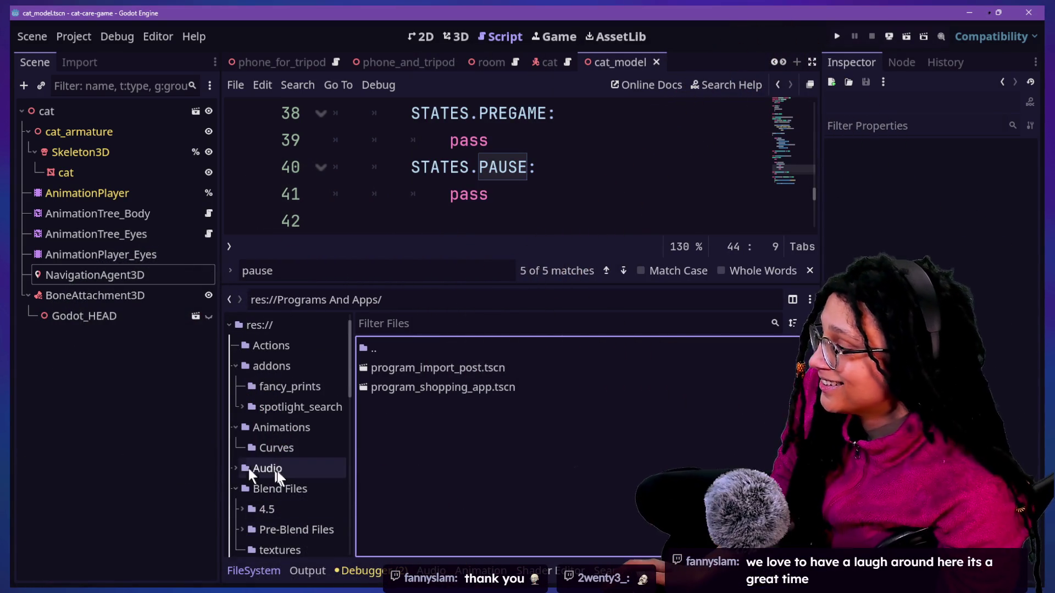
{"action": "scroll", "coordinate": [279, 472], "scroll_direction": "down", "scroll_amount": 4}
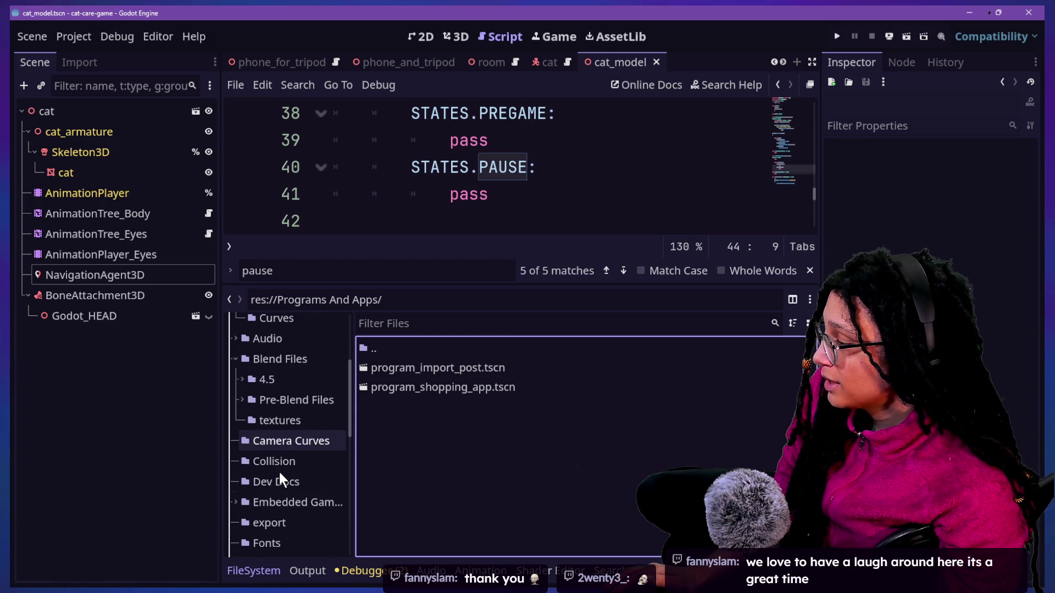
Step: Browse the FileSystem folder tree, then close the cat-care-game editor window
{"action": "scroll", "coordinate": [285, 447], "scroll_direction": "up", "scroll_amount": 2}
{"action": "scroll", "coordinate": [284, 447], "scroll_direction": "up", "scroll_amount": 3}
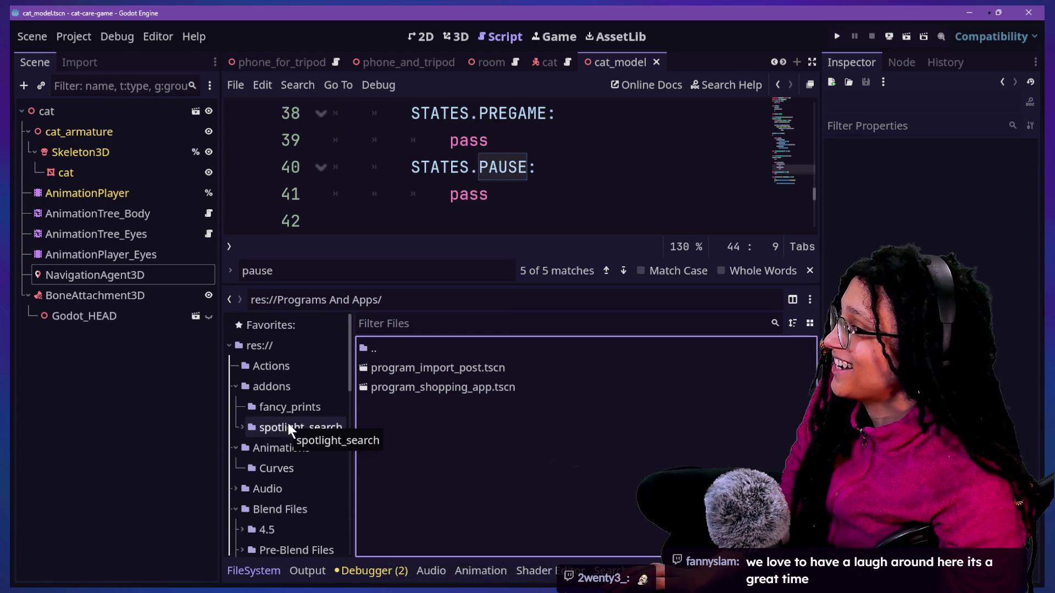
{"action": "scroll", "coordinate": [288, 423], "scroll_direction": "down", "scroll_amount": 2}
{"action": "scroll", "coordinate": [286, 420], "scroll_direction": "down", "scroll_amount": 2}
{"action": "scroll", "coordinate": [287, 423], "scroll_direction": "up", "scroll_amount": 4}
{"action": "scroll", "coordinate": [288, 423], "scroll_direction": "down", "scroll_amount": 4}
{"action": "scroll", "coordinate": [295, 423], "scroll_direction": "down", "scroll_amount": 2}
{"action": "scroll", "coordinate": [300, 434], "scroll_direction": "down", "scroll_amount": 4}
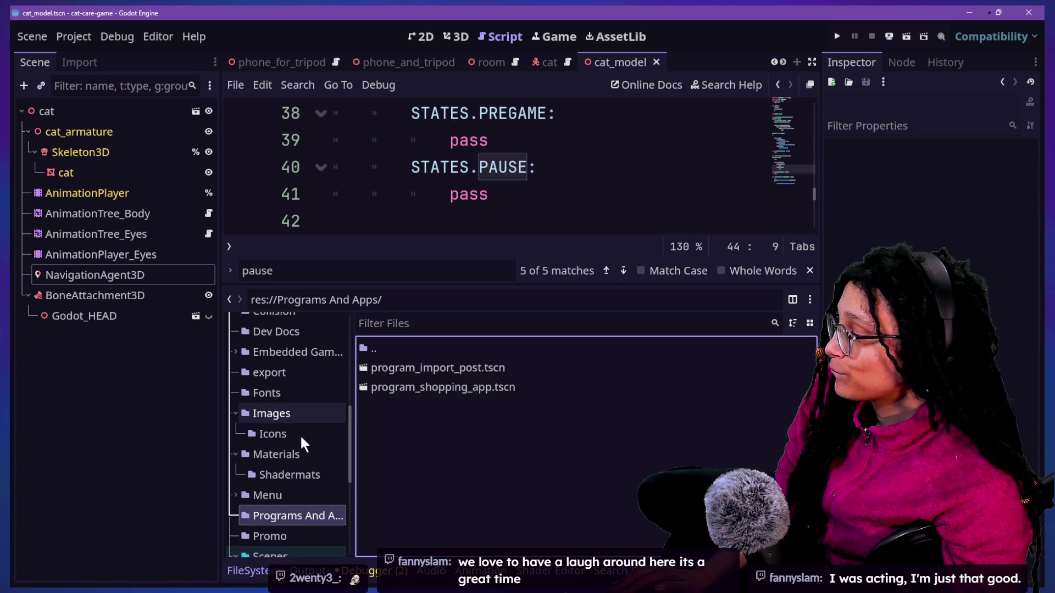
{"action": "scroll", "coordinate": [300, 434], "scroll_direction": "up", "scroll_amount": 3}
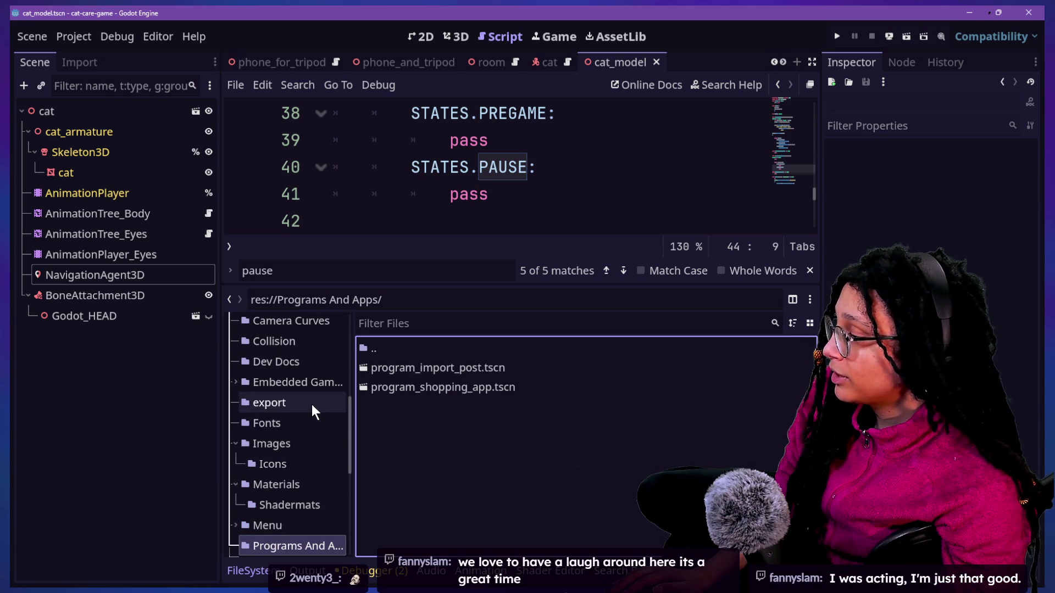
{"action": "scroll", "coordinate": [312, 412], "scroll_direction": "up", "scroll_amount": 2}
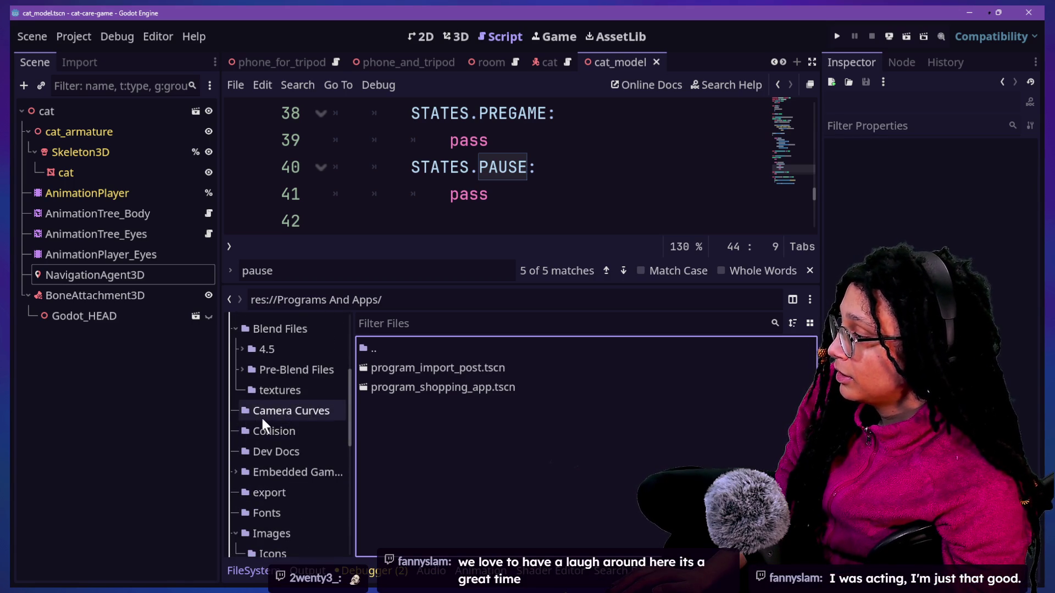
{"action": "scroll", "coordinate": [262, 418], "scroll_direction": "up", "scroll_amount": 2}
{"action": "scroll", "coordinate": [262, 417], "scroll_direction": "up", "scroll_amount": 2}
{"action": "scroll", "coordinate": [262, 418], "scroll_direction": "up", "scroll_amount": 1}
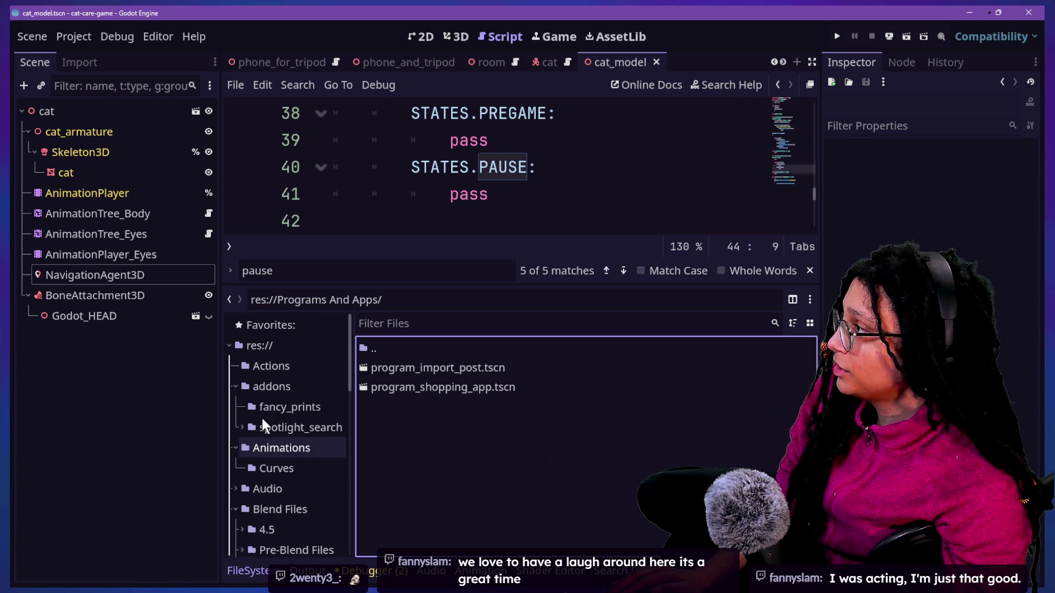
{"action": "left_click", "coordinate": [1029, 13]}
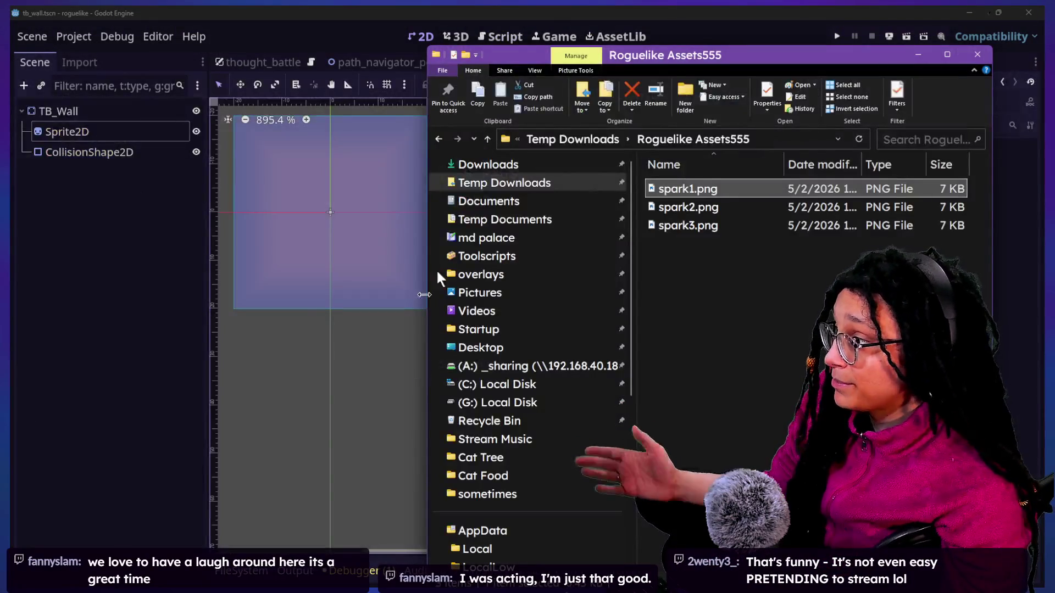
Step: In the roguelike project's FileSystem dock, navigate to Spritesheets/Spark/walk
{"action": "left_click", "coordinate": [127, 409]}
{"action": "left_click", "coordinate": [242, 571]}
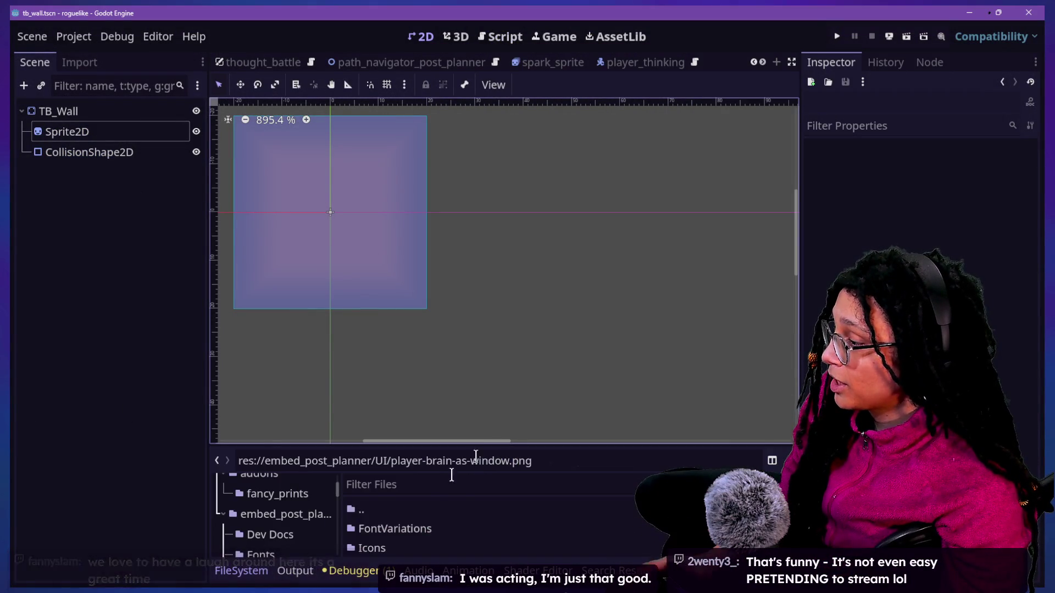
{"action": "mouse_move", "coordinate": [420, 441]}
{"action": "left_mouse_down"}
{"action": "mouse_move", "coordinate": [388, 295]}
{"action": "mouse_move", "coordinate": [452, 434]}
{"action": "mouse_move", "coordinate": [456, 252]}
{"action": "left_mouse_up"}
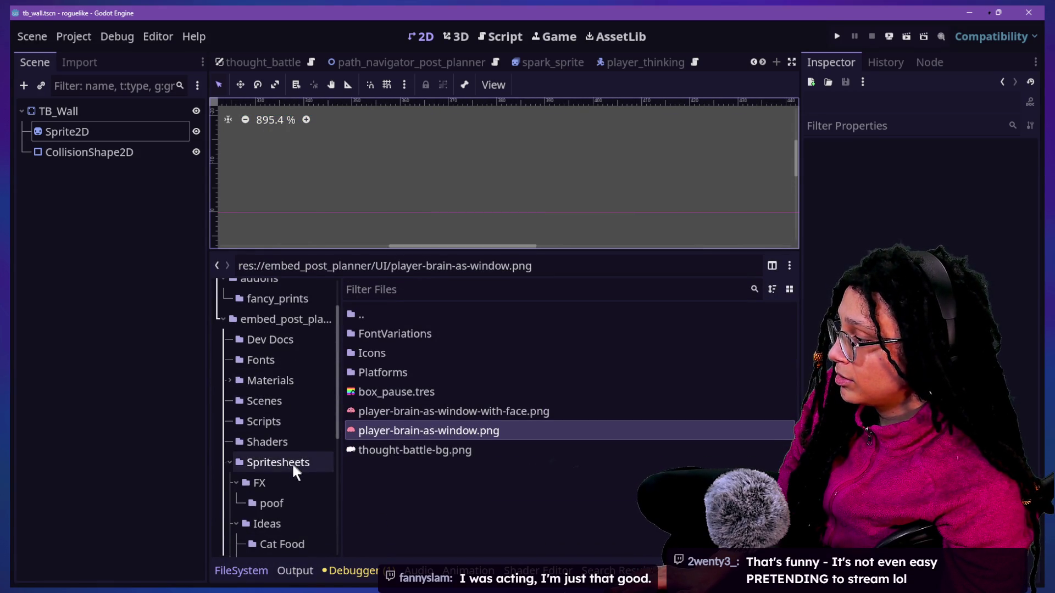
{"action": "left_click", "coordinate": [291, 463]}
{"action": "double_click", "coordinate": [366, 391]}
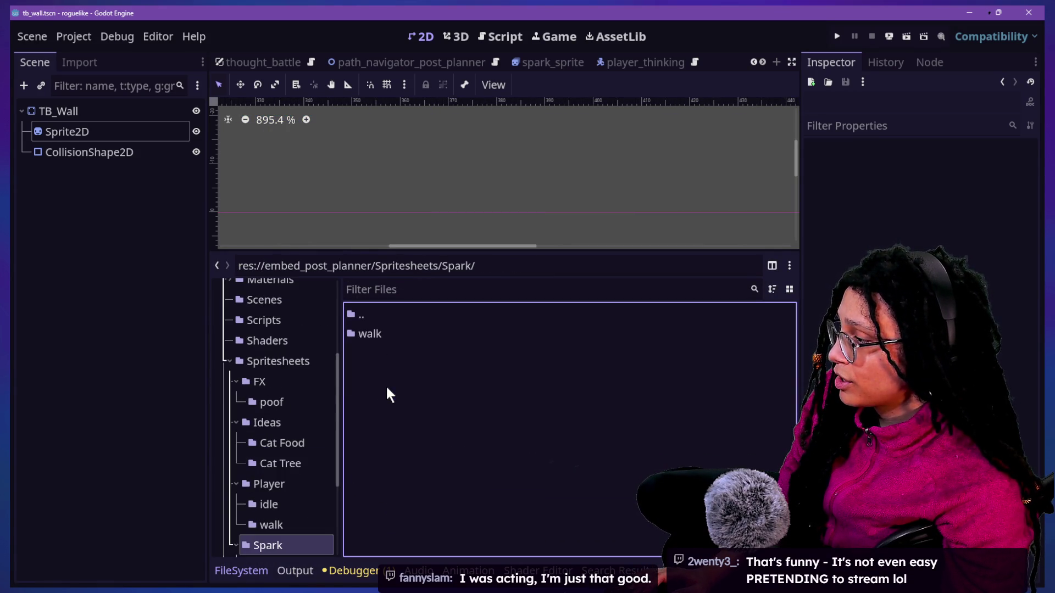
{"action": "double_click", "coordinate": [369, 335]}
Step: Drag spark1, spark2 and spark3.png from Roguelike Assets555 into the walk folder
{"action": "key", "text": "alt+Tab"}
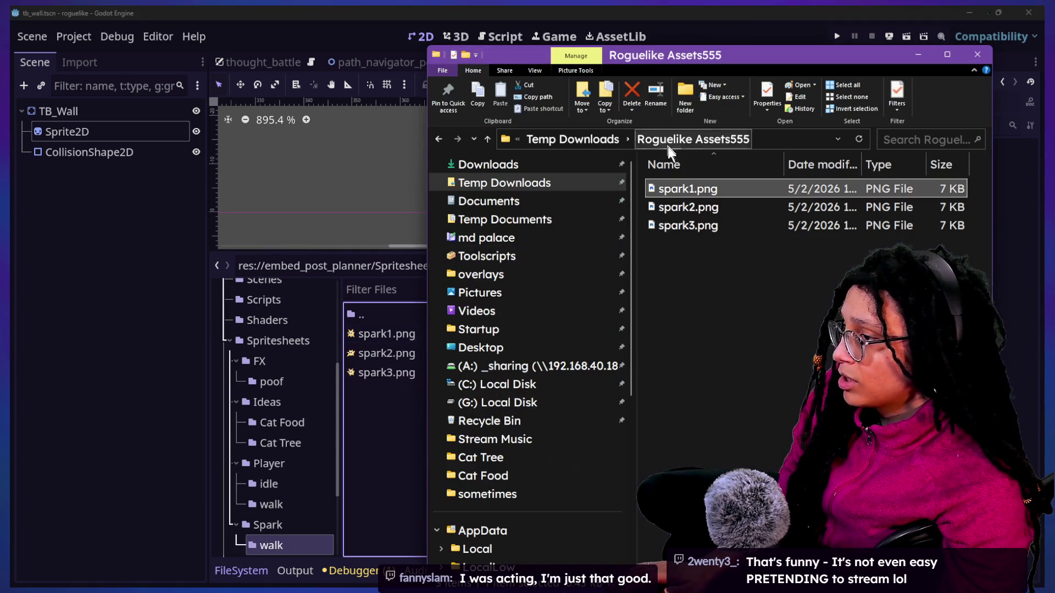
{"action": "left_click", "coordinate": [684, 225], "text": "shift"}
{"action": "left_click_drag", "start_coordinate": [684, 225], "coordinate": [383, 436]}
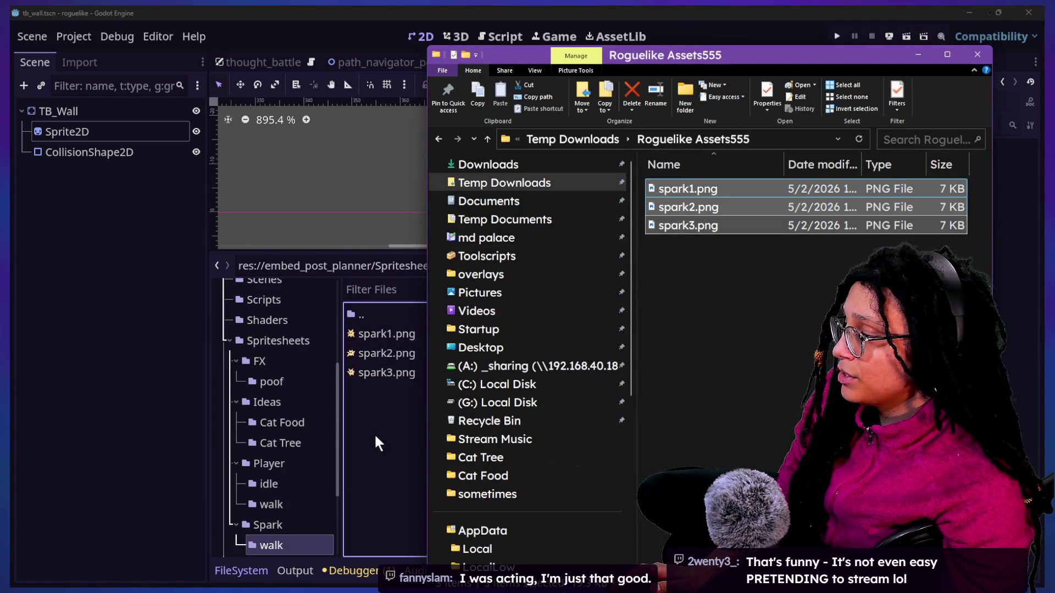
{"action": "left_click", "coordinate": [390, 432]}
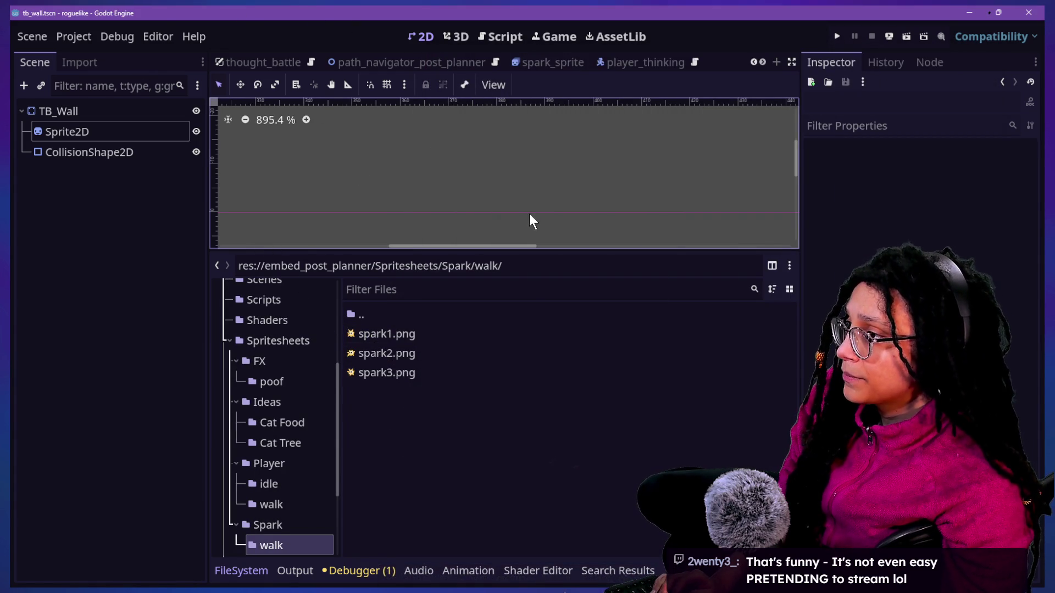
{"action": "left_click", "coordinate": [624, 62]}
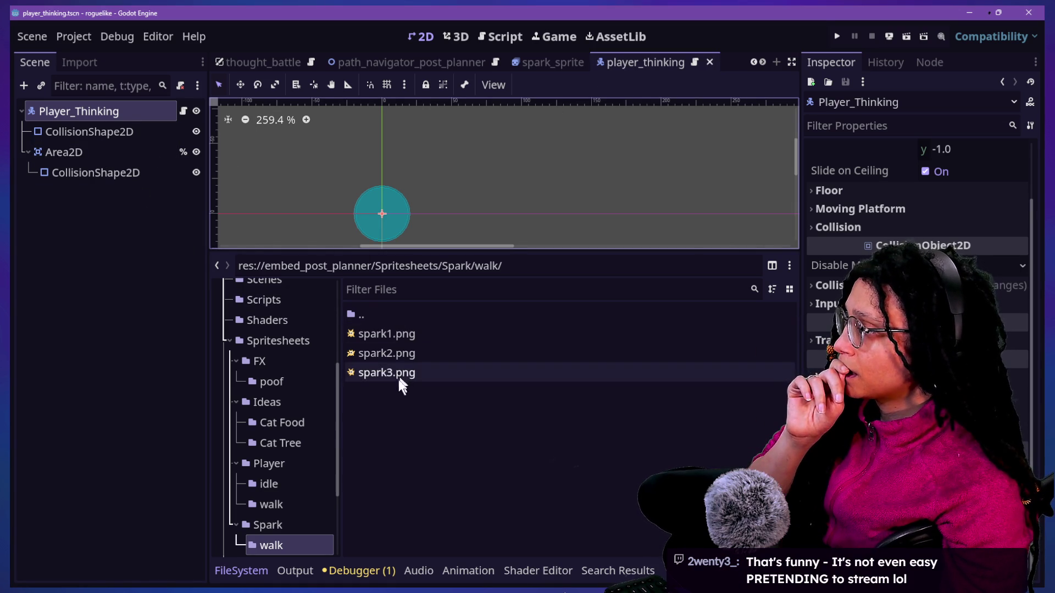
Step: Open the player's movement script and hide the bottom panel to enlarge the code
{"action": "left_click", "coordinate": [183, 111]}
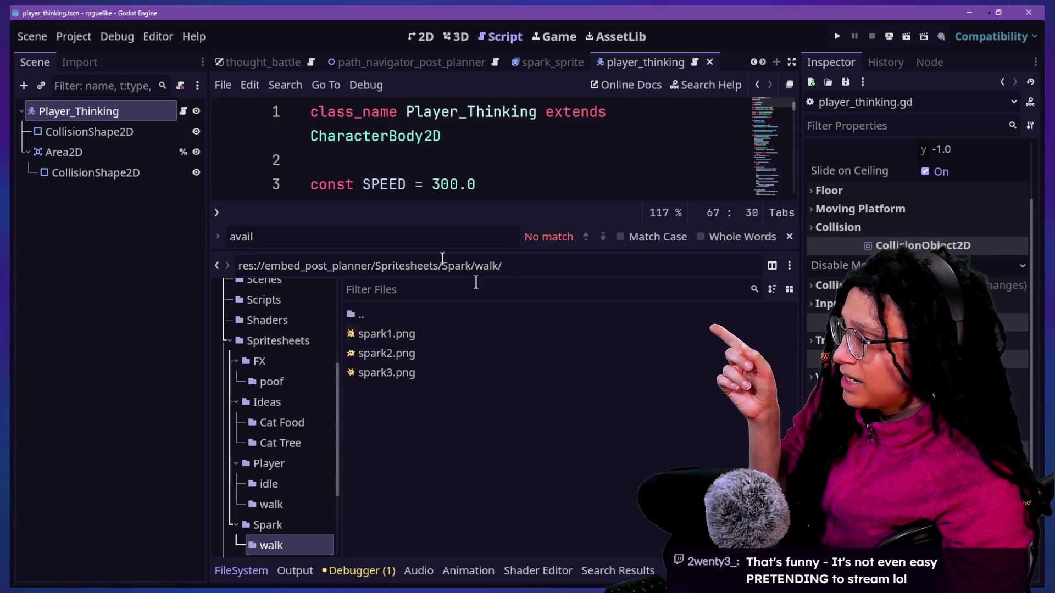
{"action": "left_click", "coordinate": [467, 138]}
{"action": "key", "text": "ctrl+j"}
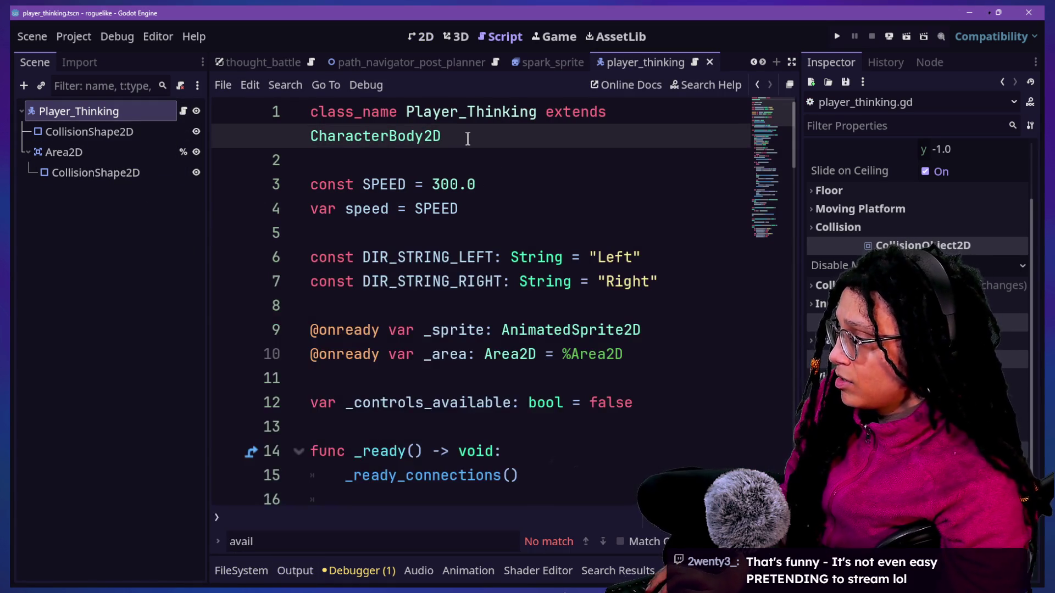
{"action": "scroll", "coordinate": [509, 211], "scroll_direction": "down", "scroll_amount": 9}
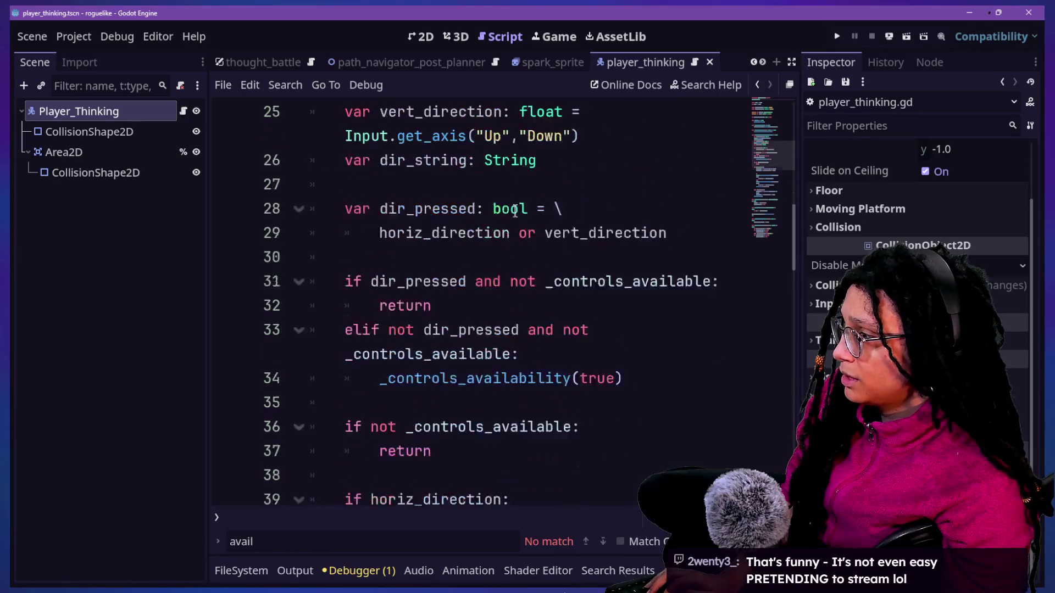
{"action": "scroll", "coordinate": [515, 210], "scroll_direction": "down", "scroll_amount": 3}
Step: Start a quick resource search for 'animati', then cancel it without opening anything
{"action": "key", "text": "shift+alt+o"}
{"action": "type", "text": "animati"}
{"action": "key", "text": "BackSpace"}
{"action": "key", "text": "BackSpace"}
{"action": "key", "text": "Escape"}
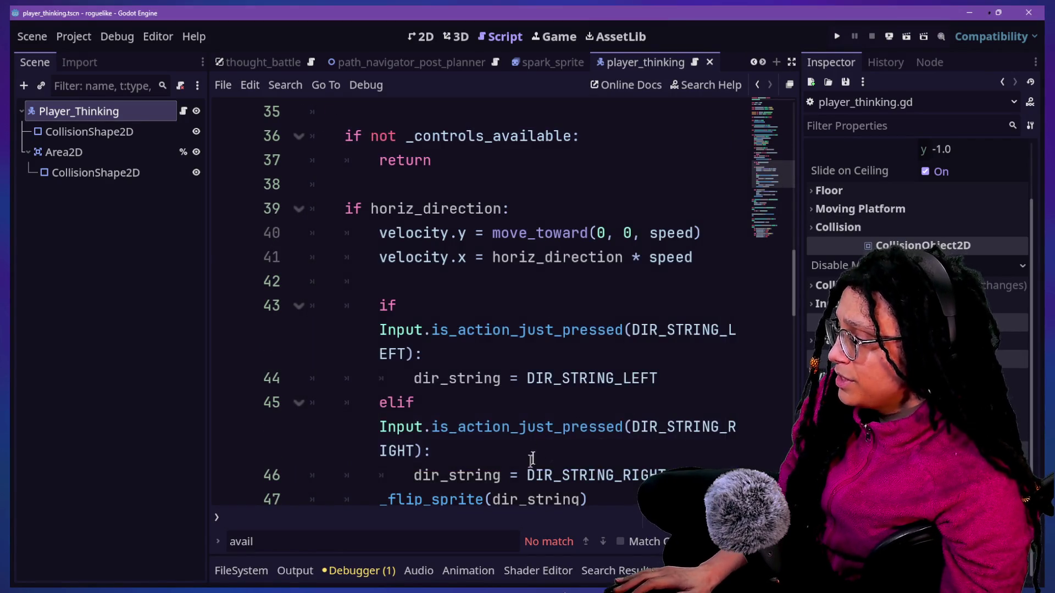
Step: Check the Output log, then filter the FileSystem dock by 'sprite'
{"action": "left_click", "coordinate": [279, 571]}
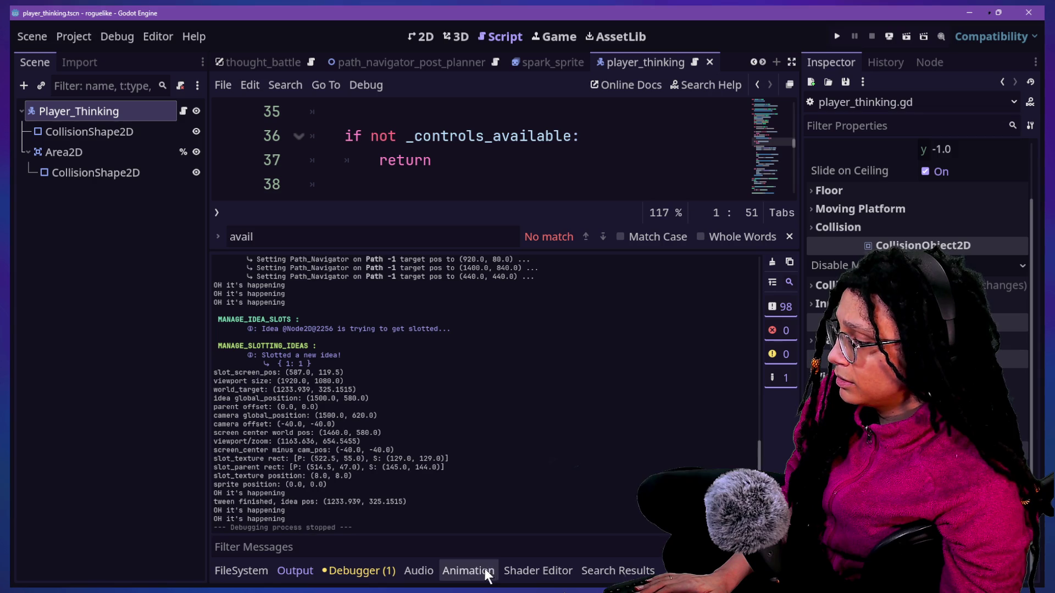
{"action": "left_click", "coordinate": [241, 571]}
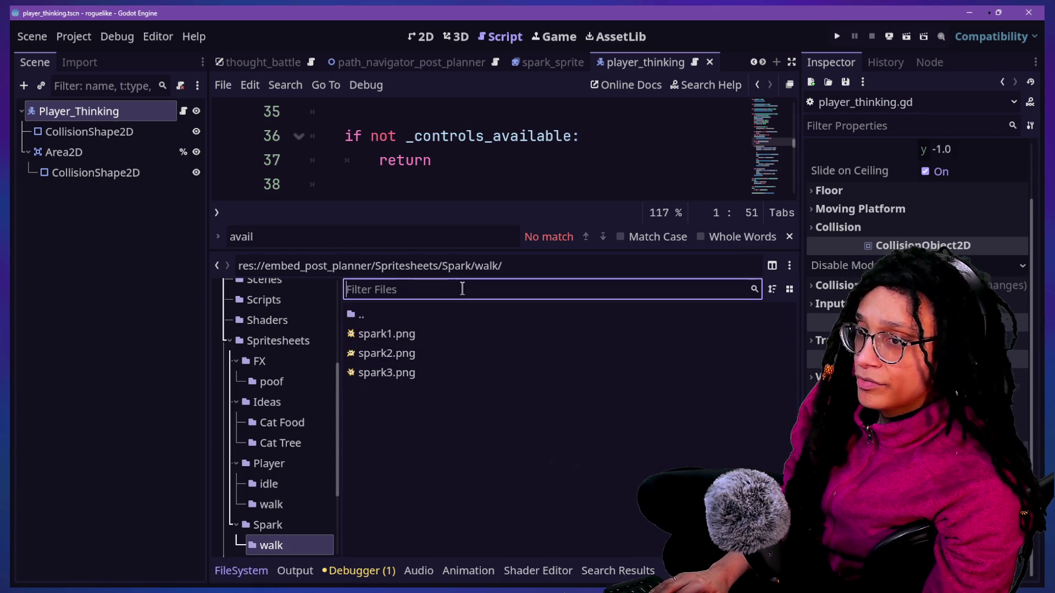
{"action": "type", "text": "spi"}
{"action": "key", "text": "BackSpace"}
{"action": "key", "text": "BackSpace"}
{"action": "key", "text": "BackSpace"}
{"action": "type", "text": "sprite"}
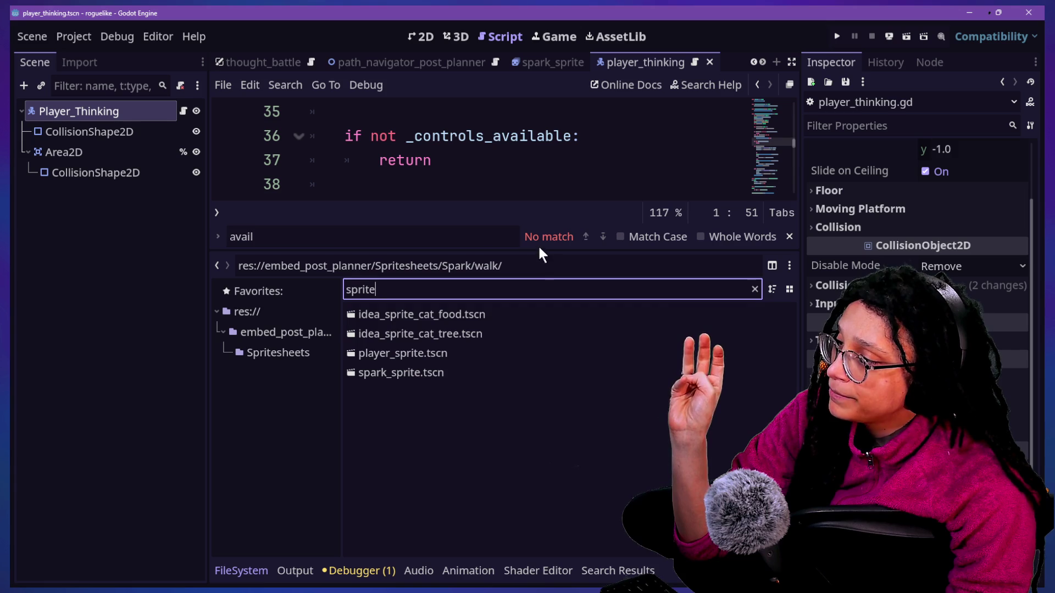
Step: Give the code more height, place the caret on the horiz_direction line, then go to the browser
{"action": "left_click_drag", "start_coordinate": [539, 251], "coordinate": [569, 392]}
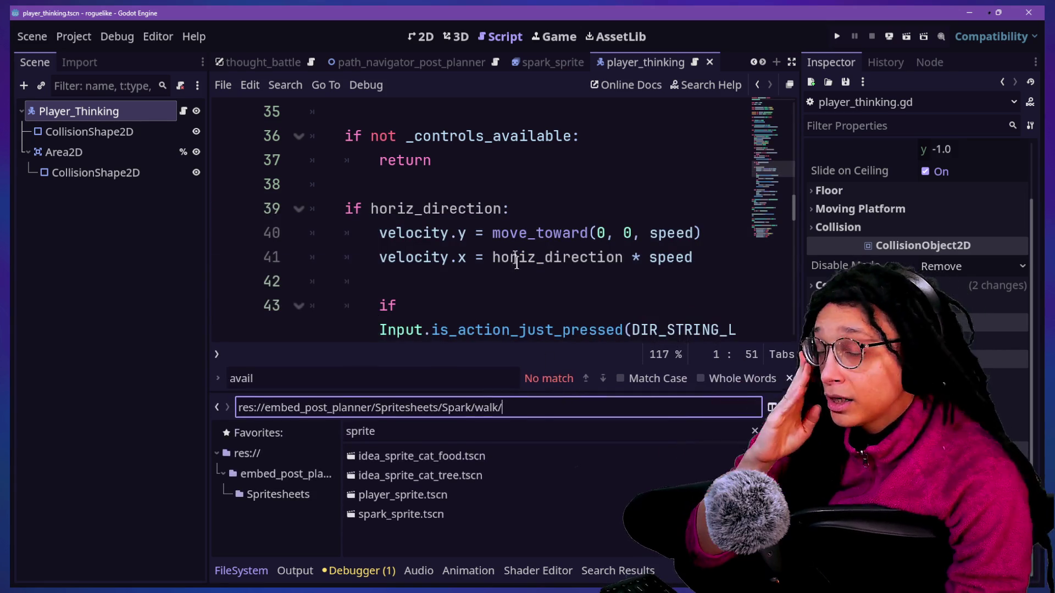
{"action": "left_click", "coordinate": [511, 257]}
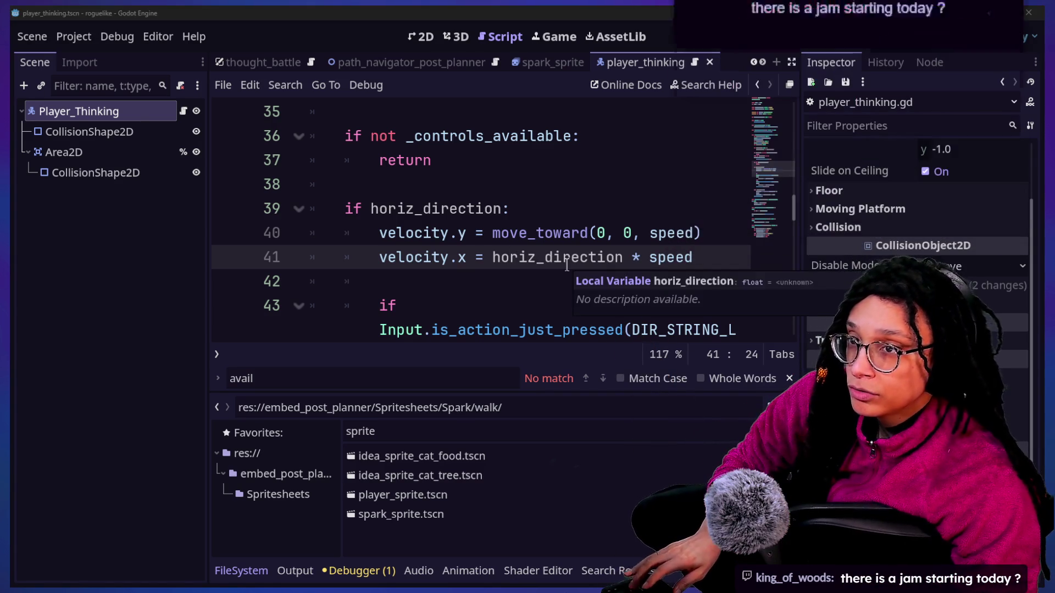
{"action": "key", "text": "alt+Tab"}
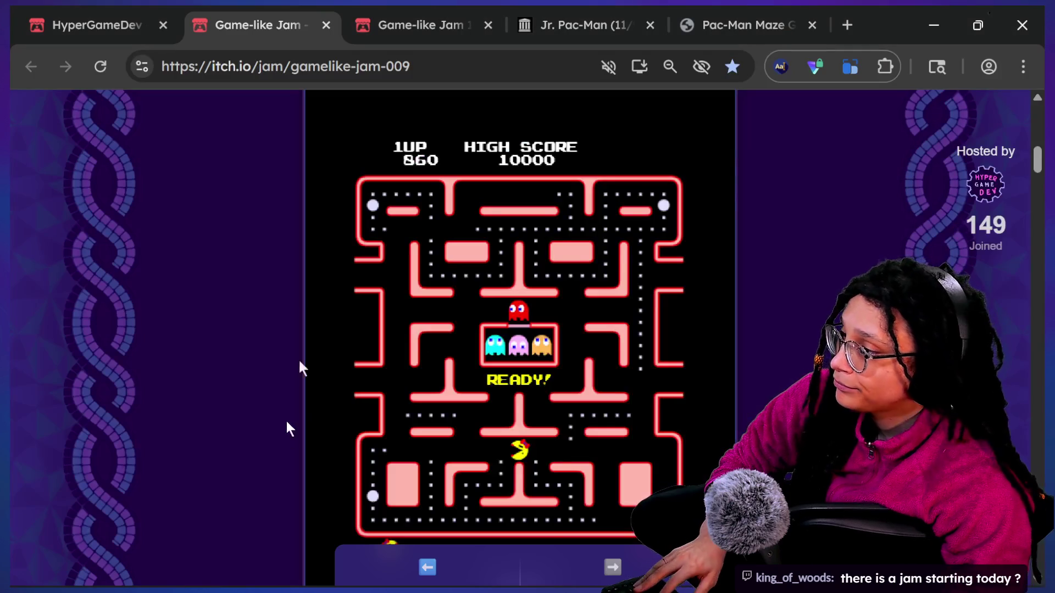
Step: Scroll to the top of the jam page and select its web address
{"action": "scroll", "coordinate": [249, 281], "scroll_direction": "up", "scroll_amount": 2}
{"action": "scroll", "coordinate": [249, 281], "scroll_direction": "up", "scroll_amount": 10}
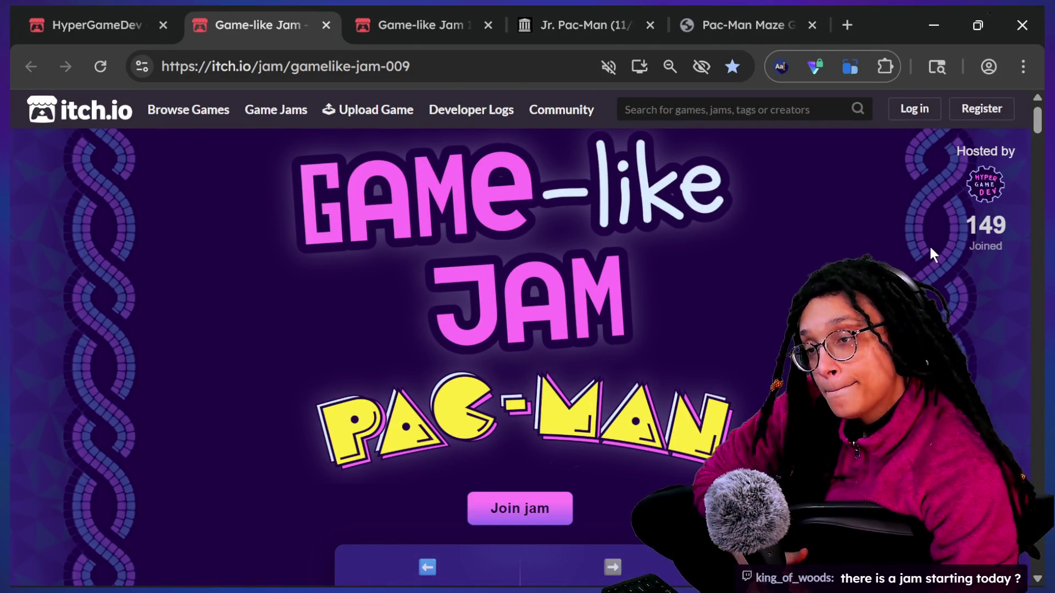
{"action": "key", "text": "ctrl+l"}
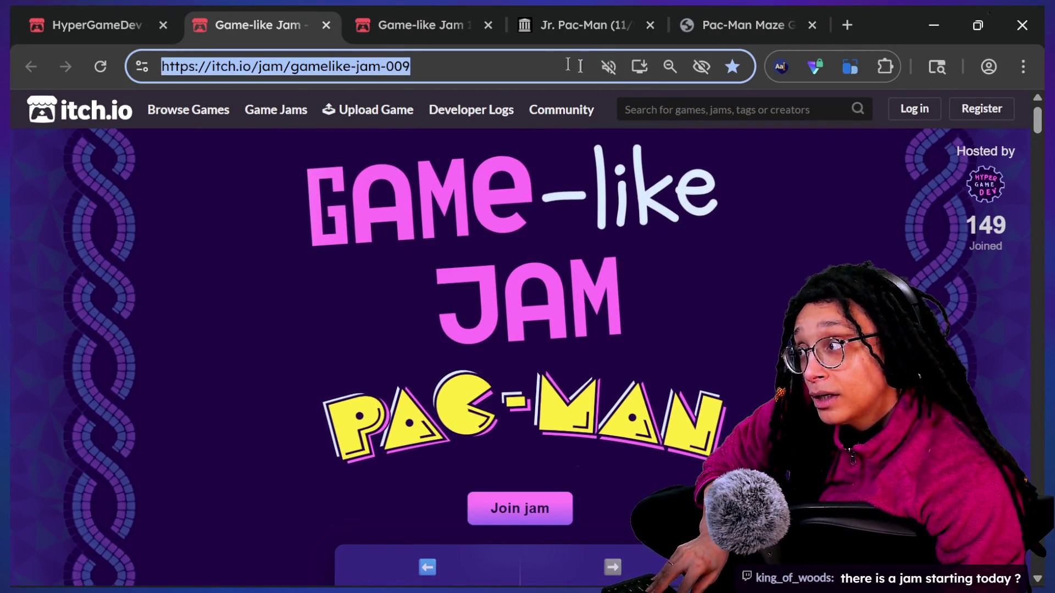
{"action": "key", "text": "alt+Tab"}
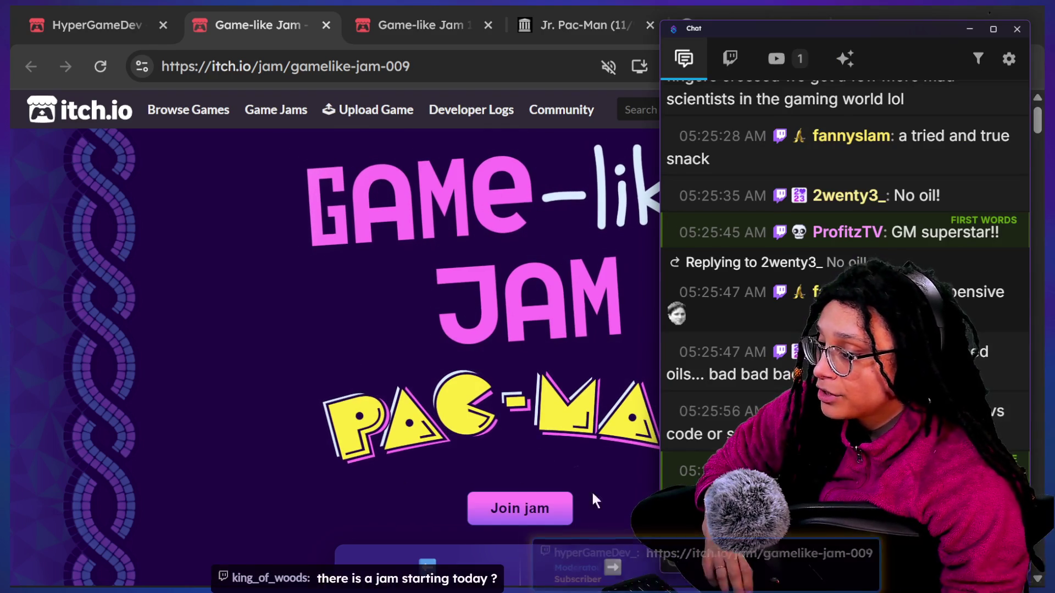
{"action": "left_click", "coordinate": [183, 423]}
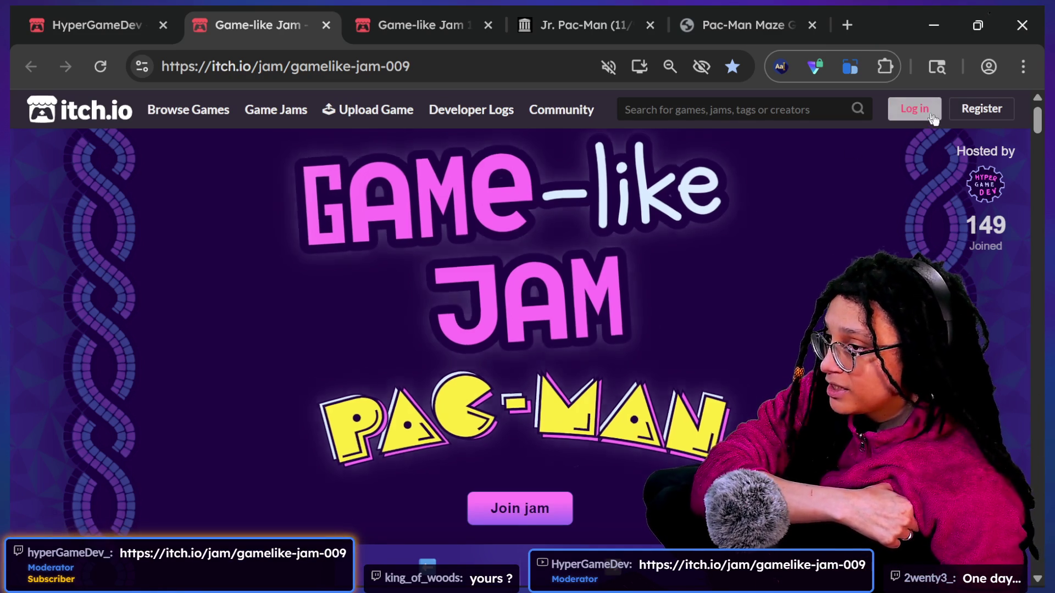
Step: Open the HyperGameDev page and follow its banner to the Pac-Man jam page
{"action": "left_click", "coordinate": [104, 22]}
{"action": "scroll", "coordinate": [655, 244], "scroll_direction": "up", "scroll_amount": 2}
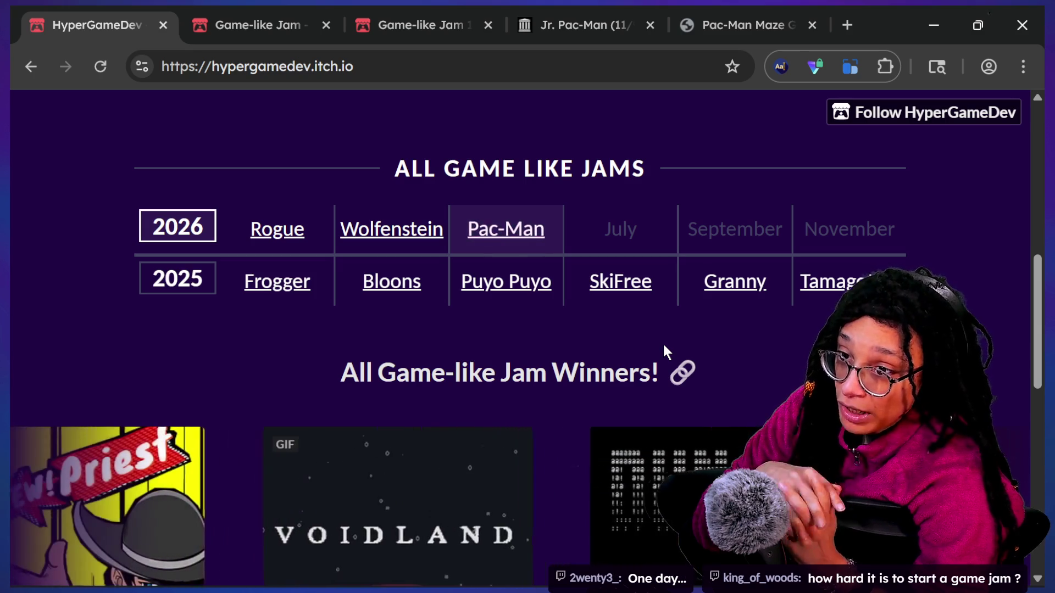
{"action": "scroll", "coordinate": [662, 343], "scroll_direction": "up", "scroll_amount": 10}
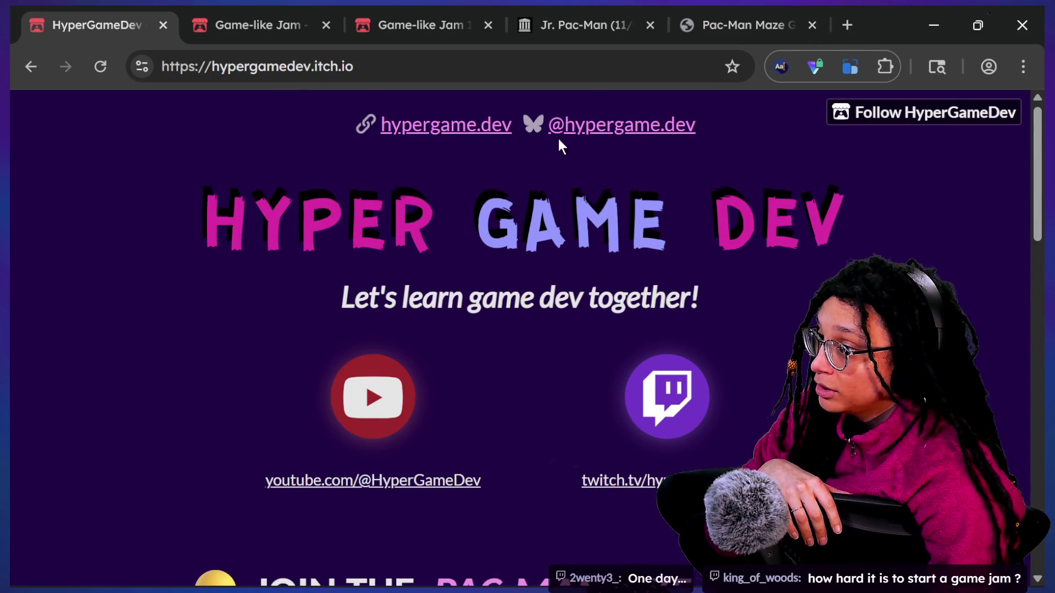
{"action": "scroll", "coordinate": [490, 408], "scroll_direction": "down", "scroll_amount": 2}
{"action": "scroll", "coordinate": [489, 408], "scroll_direction": "down", "scroll_amount": 3}
{"action": "left_click", "coordinate": [535, 342]}
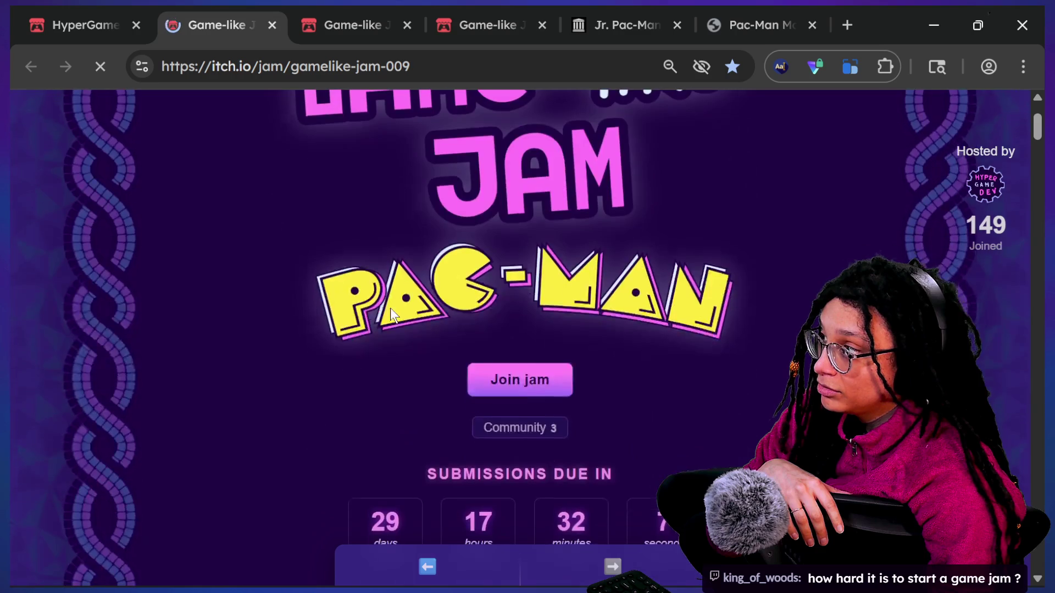
{"action": "scroll", "coordinate": [297, 154], "scroll_direction": "down", "scroll_amount": 7}
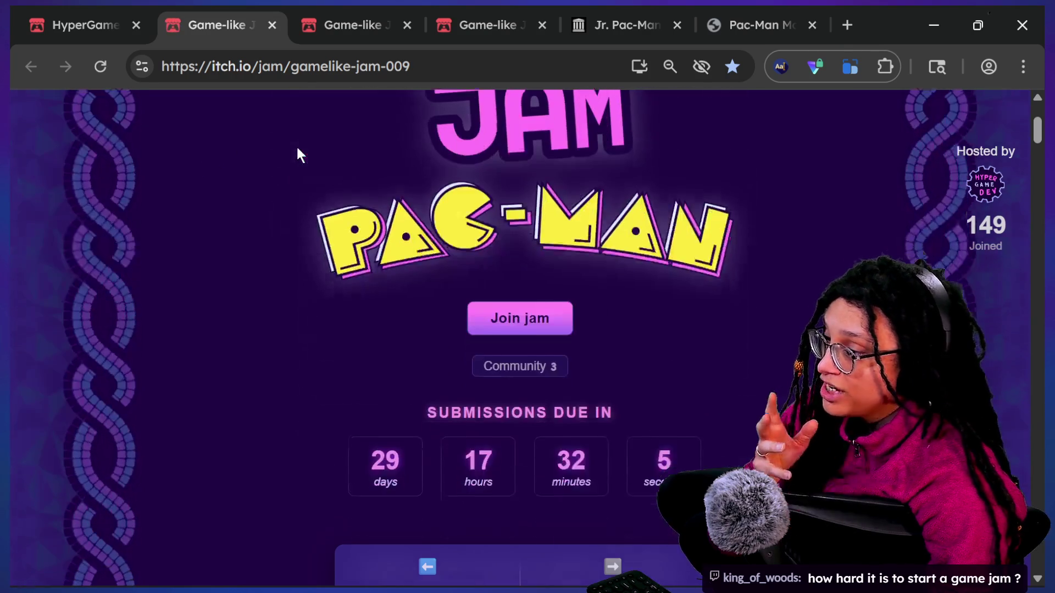
{"action": "scroll", "coordinate": [297, 154], "scroll_direction": "down", "scroll_amount": 5}
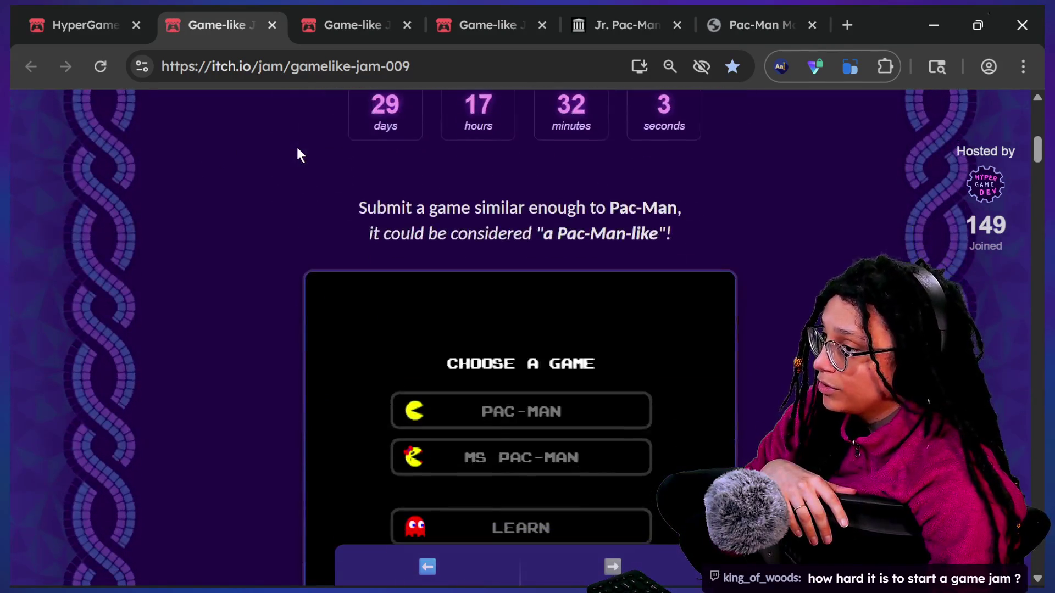
{"action": "scroll", "coordinate": [297, 153], "scroll_direction": "up", "scroll_amount": 10}
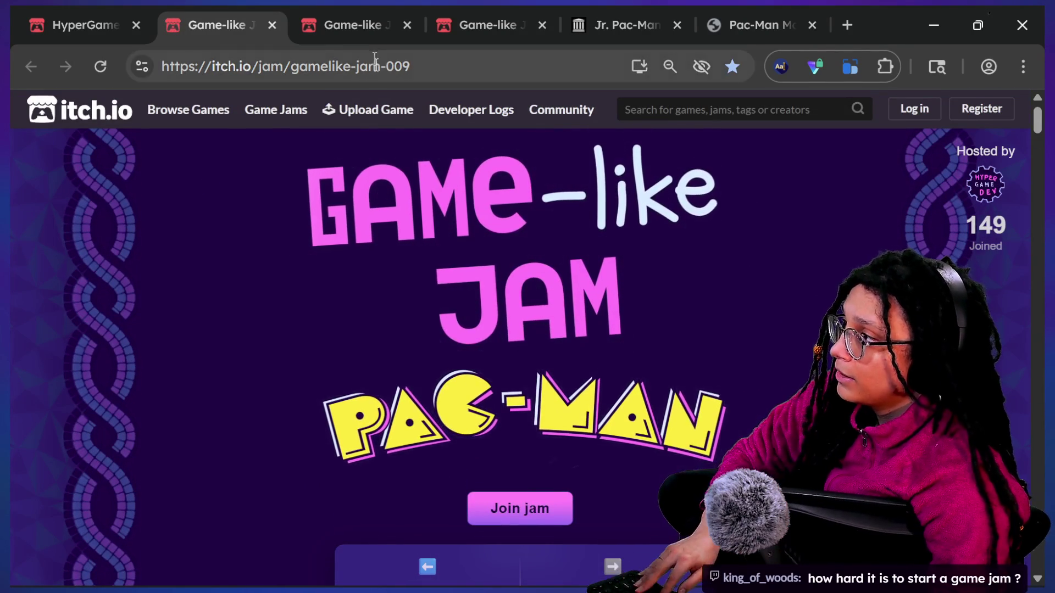
Step: Copy the jam page address and load it in the other browser window
{"action": "left_click", "coordinate": [375, 59]}
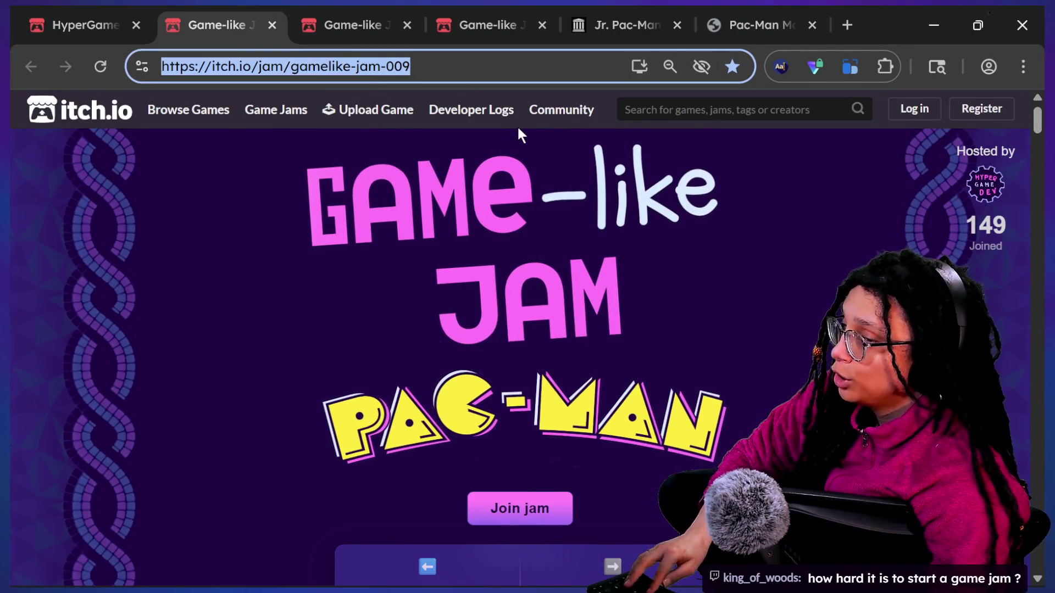
{"action": "key", "text": "alt+Tab"}
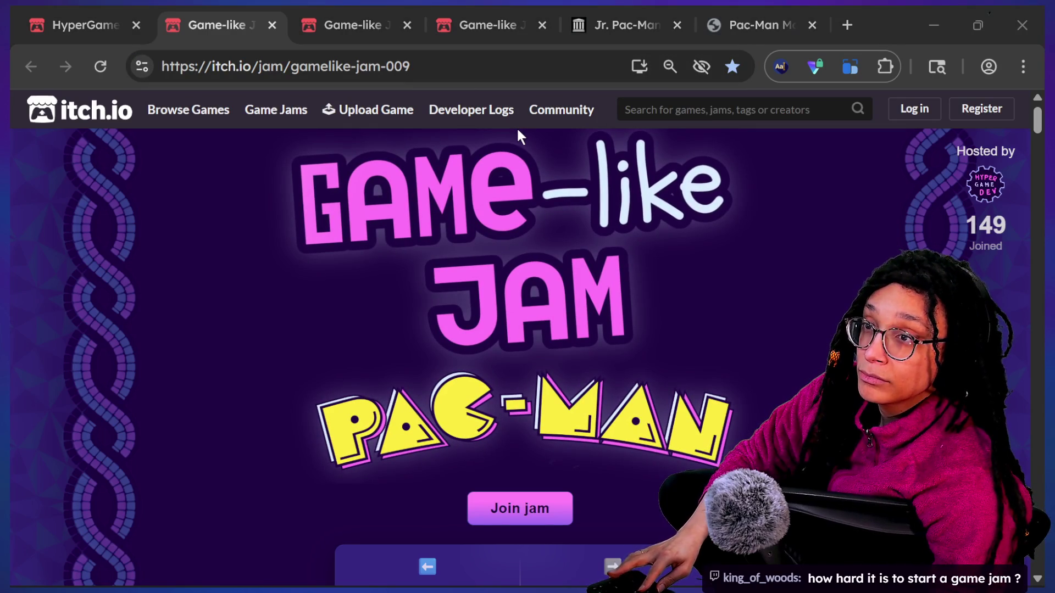
{"action": "left_click", "coordinate": [360, 67]}
{"action": "type", "text": "itch.io/jam/gamelike-jam-009"}
{"action": "key", "text": "Return"}
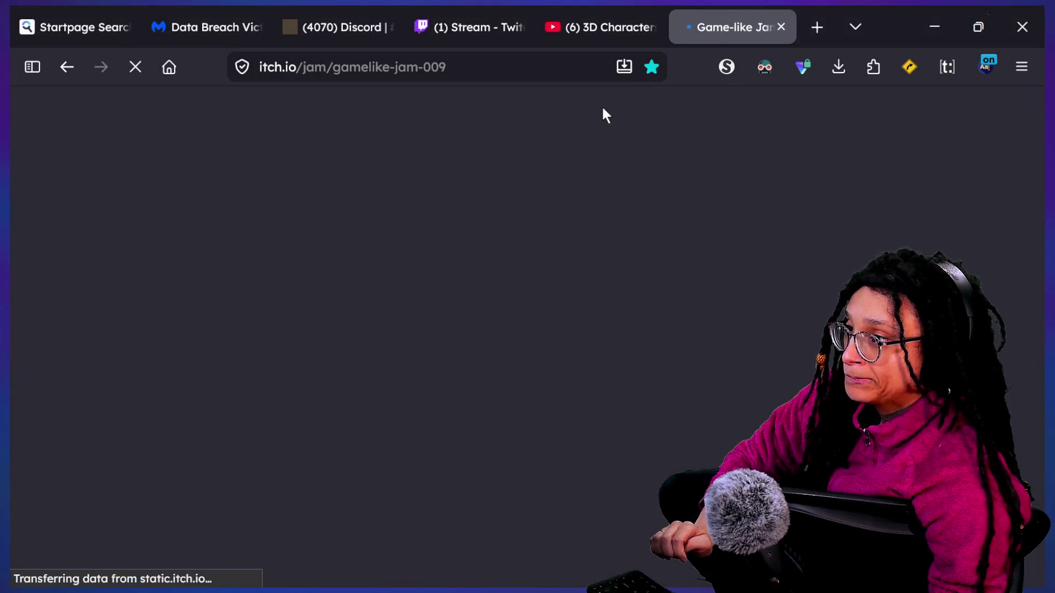
Step: Close the duplicate jam page and return to the original browser window
{"action": "scroll", "coordinate": [467, 291], "scroll_direction": "down", "scroll_amount": 5}
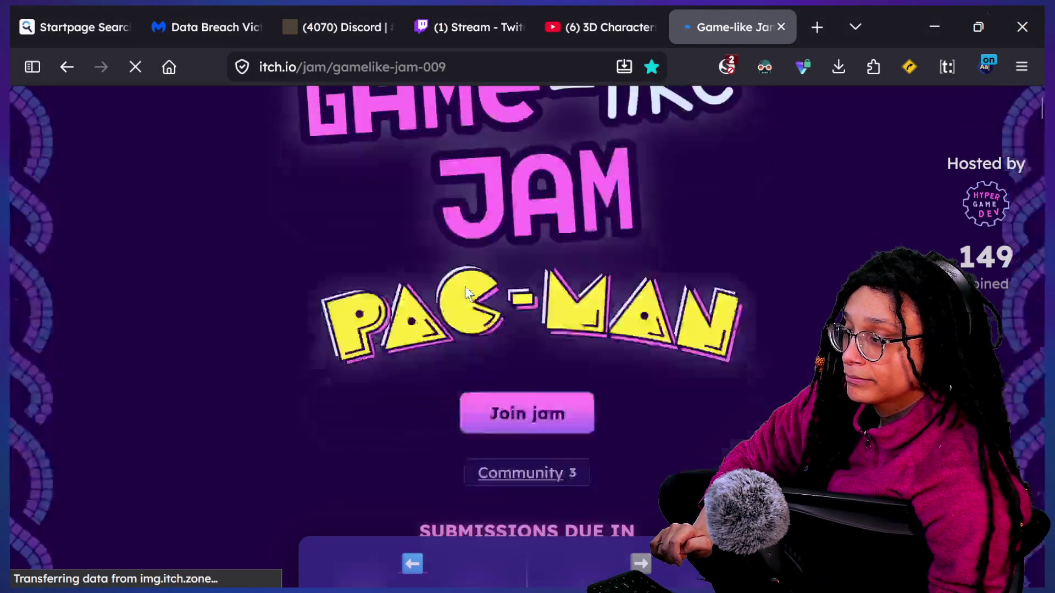
{"action": "scroll", "coordinate": [467, 286], "scroll_direction": "up", "scroll_amount": 7}
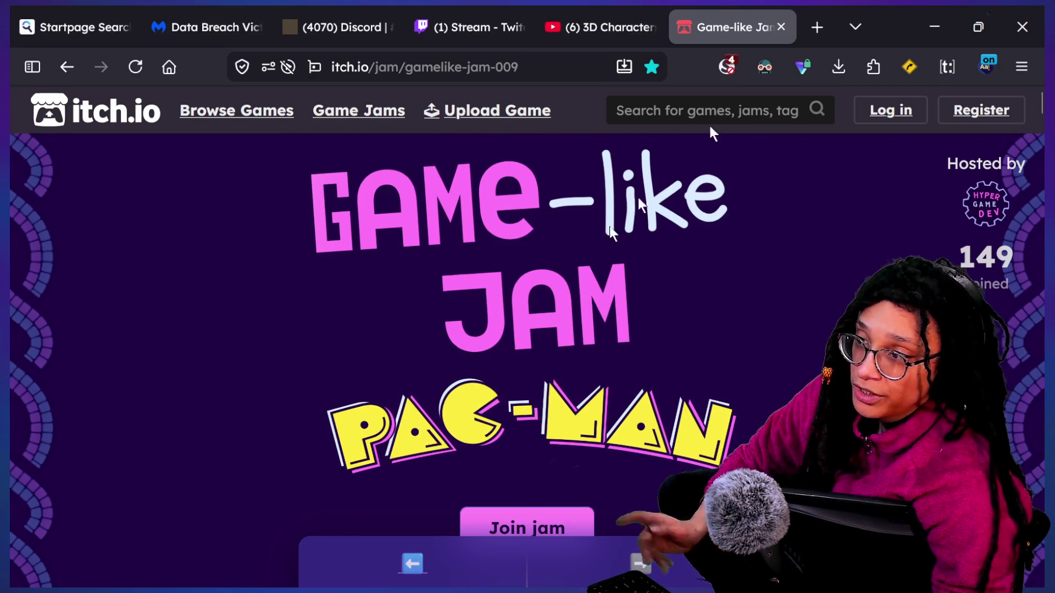
{"action": "mouse_move", "coordinate": [440, 123]}
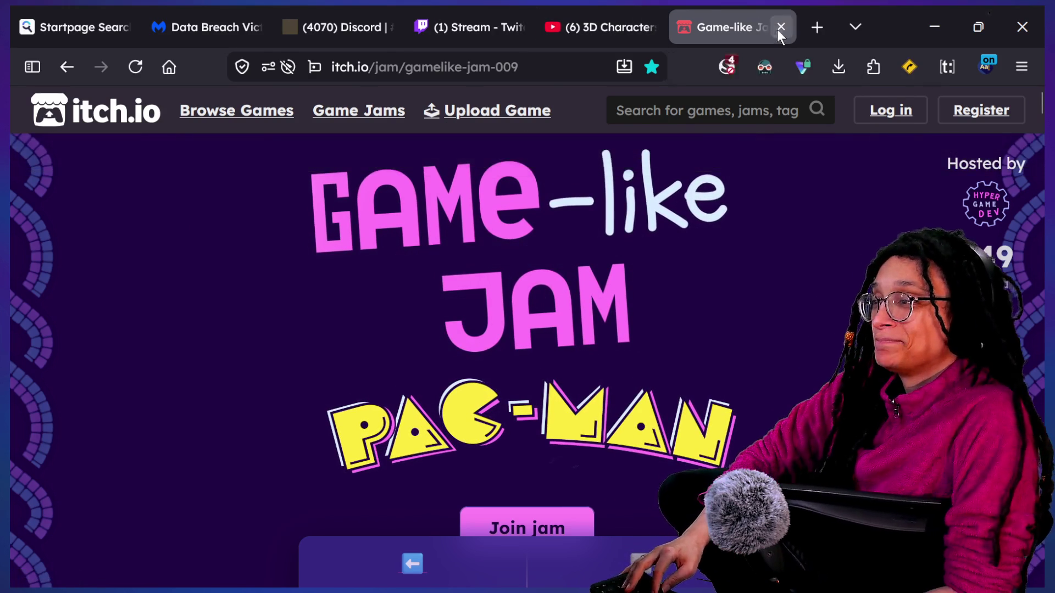
{"action": "left_click", "coordinate": [781, 27]}
{"action": "key", "text": "alt+Tab"}
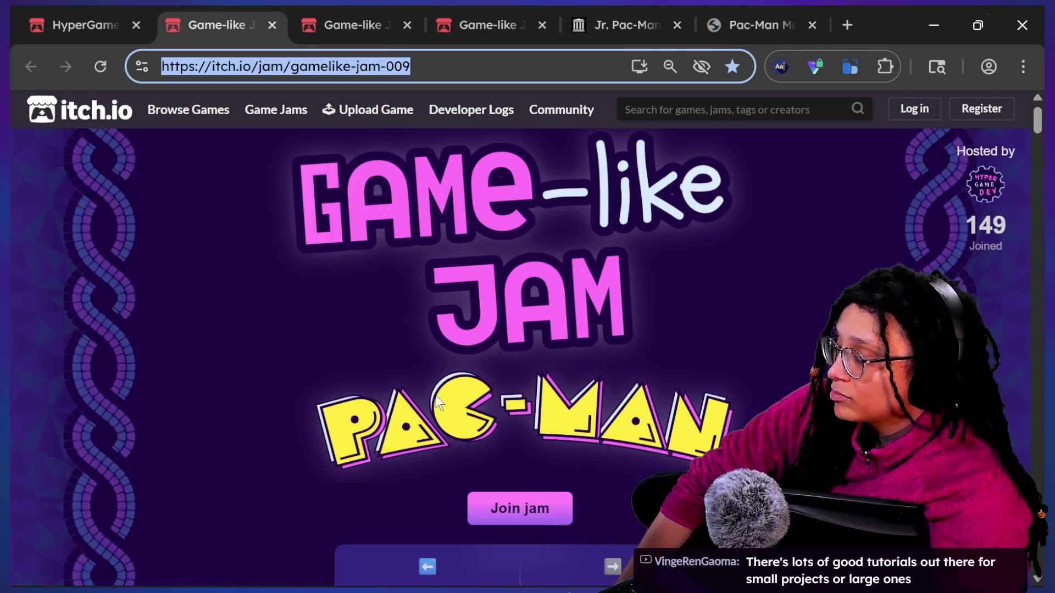
Step: Scroll down to the join and submission details, then show the stream chat
{"action": "left_click", "coordinate": [231, 357]}
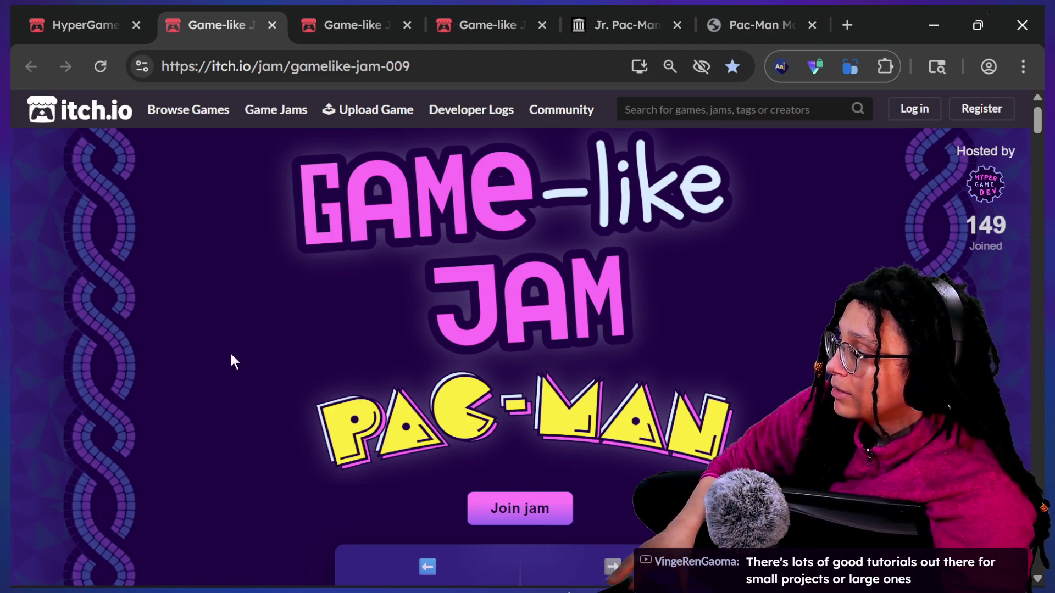
{"action": "scroll", "coordinate": [231, 360], "scroll_direction": "down", "scroll_amount": 1}
{"action": "scroll", "coordinate": [231, 356], "scroll_direction": "down", "scroll_amount": 1}
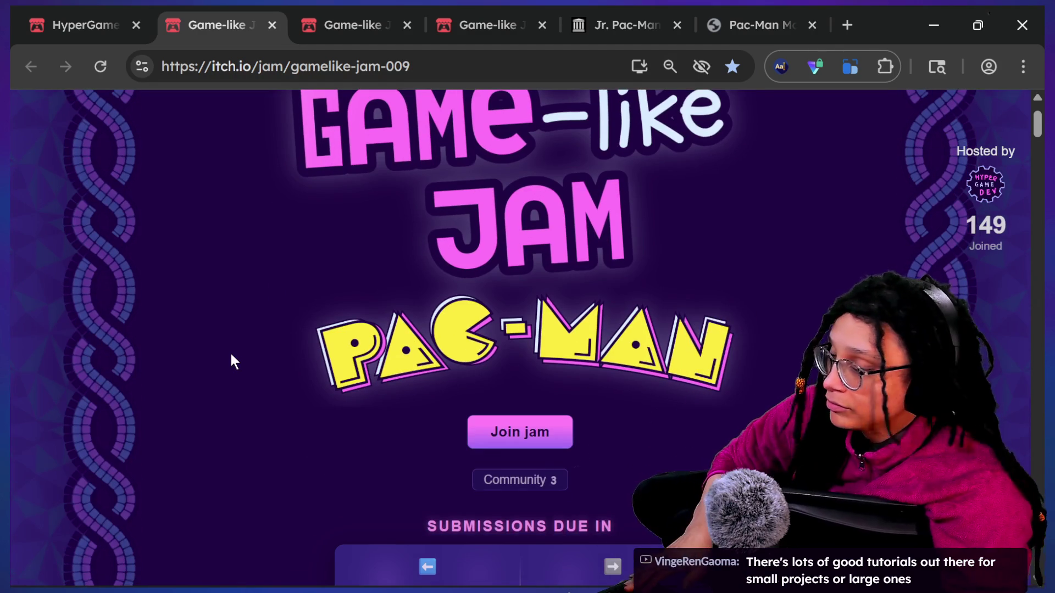
{"action": "key", "text": "alt+Tab"}
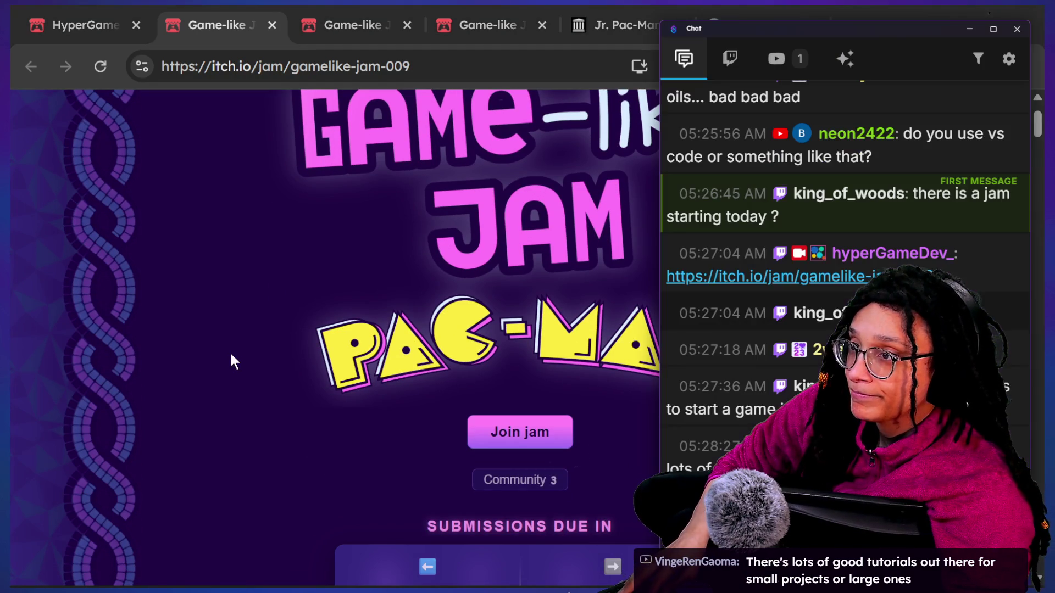
{"action": "key", "text": "alt+Tab"}
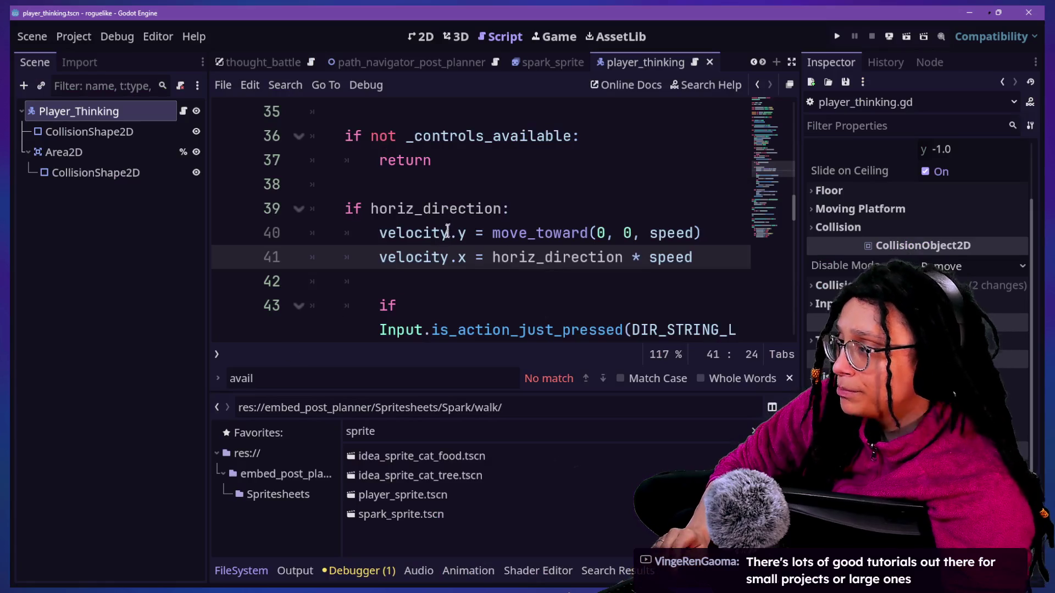
Step: Collapse the bottom panel, dismiss the chat, and put the caret on line 37's early return
{"action": "left_click", "coordinate": [451, 214]}
{"action": "key", "text": "alt+o"}
{"action": "key", "text": "alt+o"}
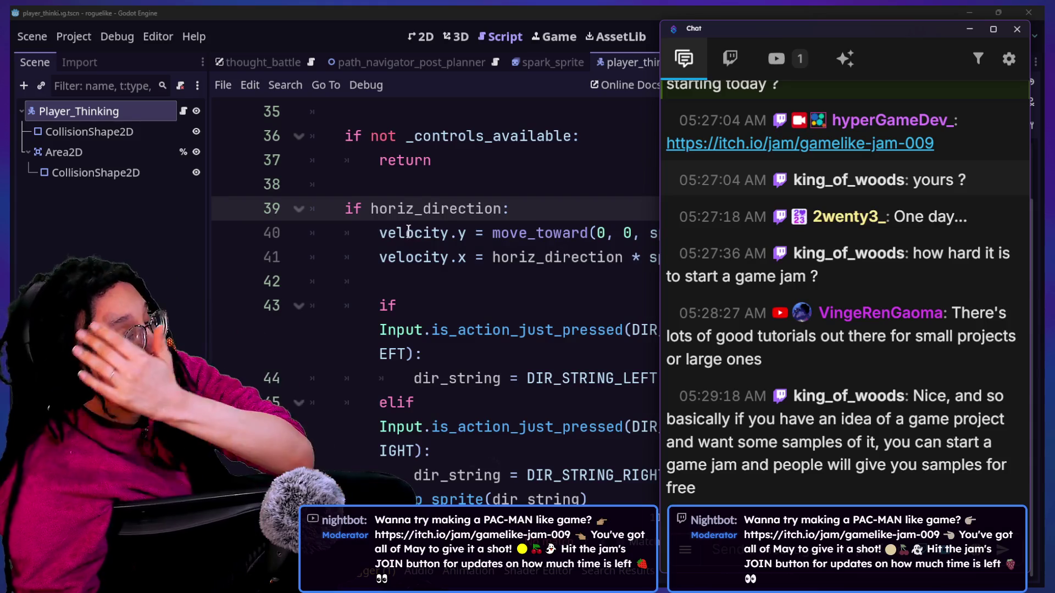
{"action": "left_click", "coordinate": [271, 228]}
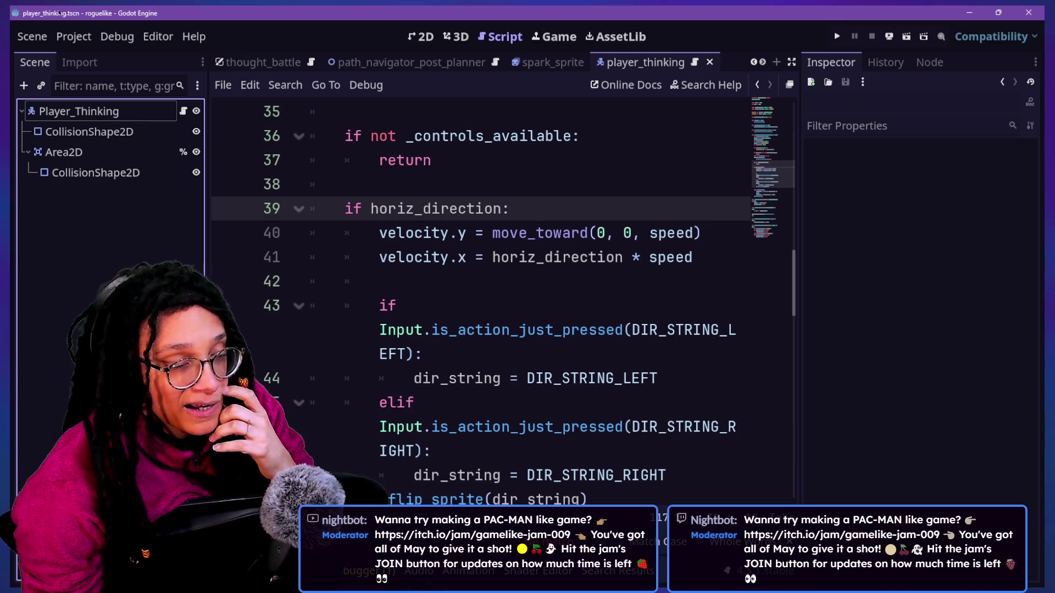
{"action": "left_click", "coordinate": [550, 160]}
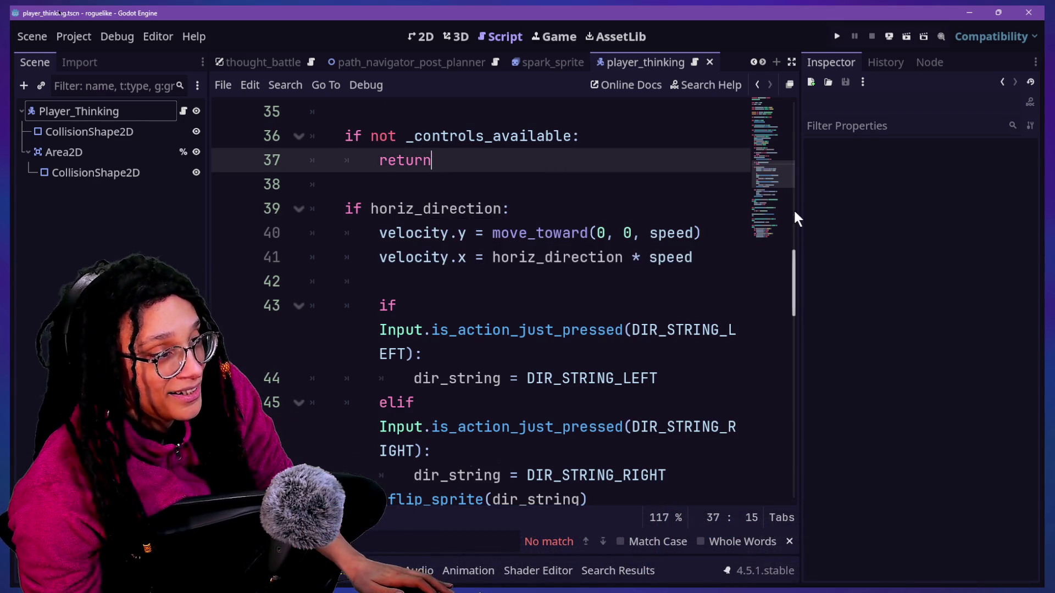
Step: Scroll player_thinking.gd to the top and clear the 'sprite' filter in the FileSystem dock
{"action": "scroll", "coordinate": [796, 206], "scroll_direction": "up", "scroll_amount": 4}
{"action": "left_click_drag", "start_coordinate": [796, 203], "coordinate": [882, 201]}
{"action": "left_click", "coordinate": [751, 230]}
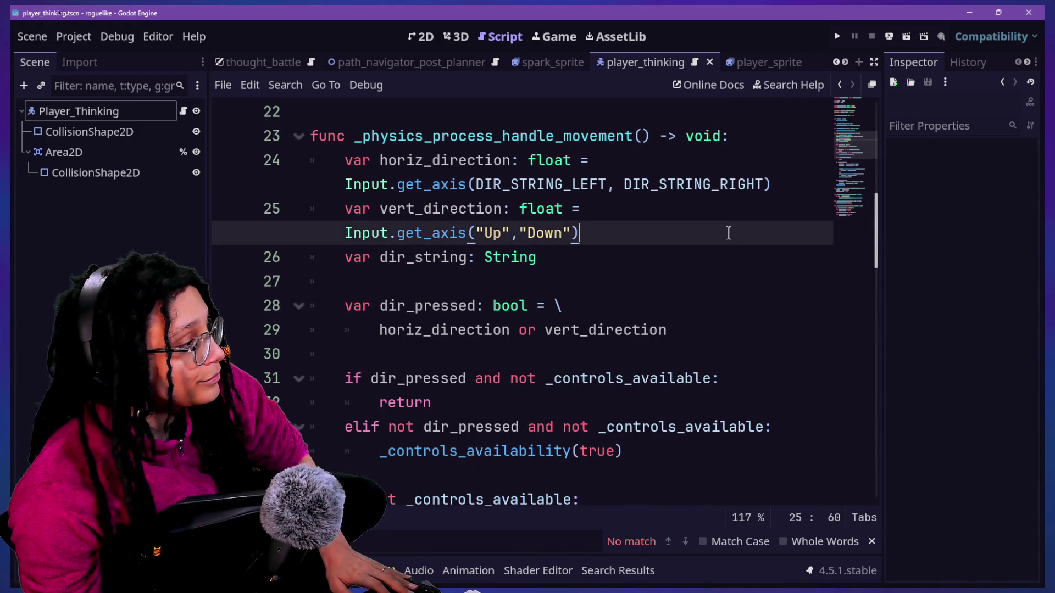
{"action": "scroll", "coordinate": [728, 233], "scroll_direction": "up", "scroll_amount": 7}
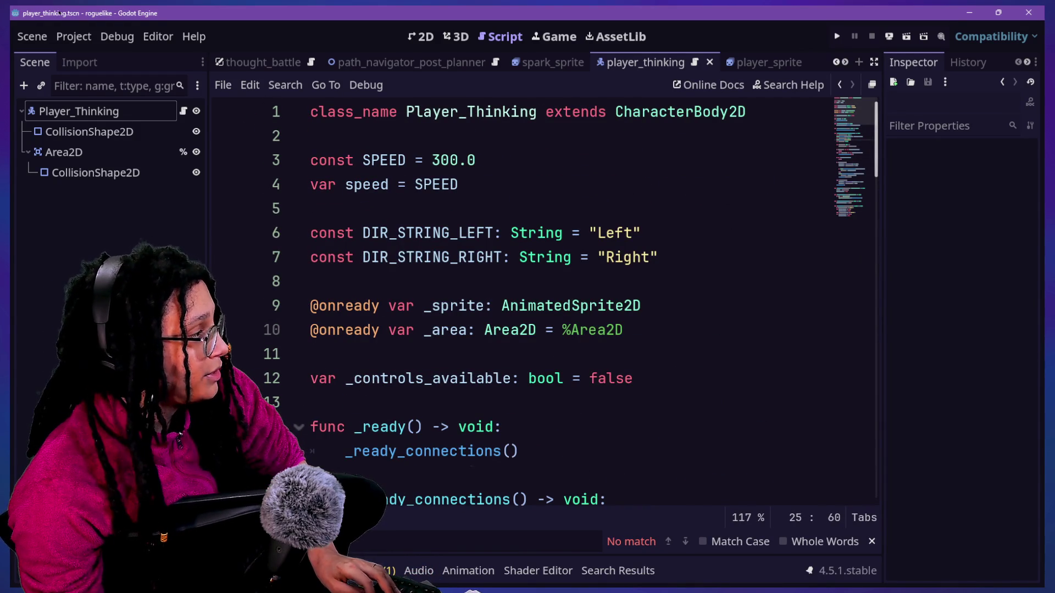
{"action": "key", "text": "alt+f"}
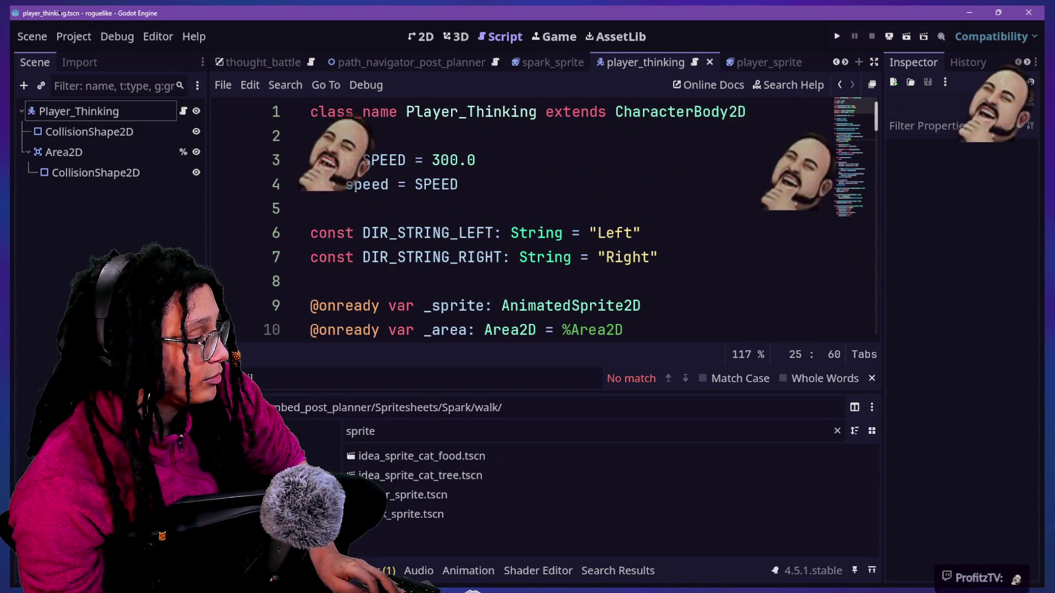
{"action": "left_click", "coordinate": [490, 432]}
{"action": "key", "text": "BackSpace"}
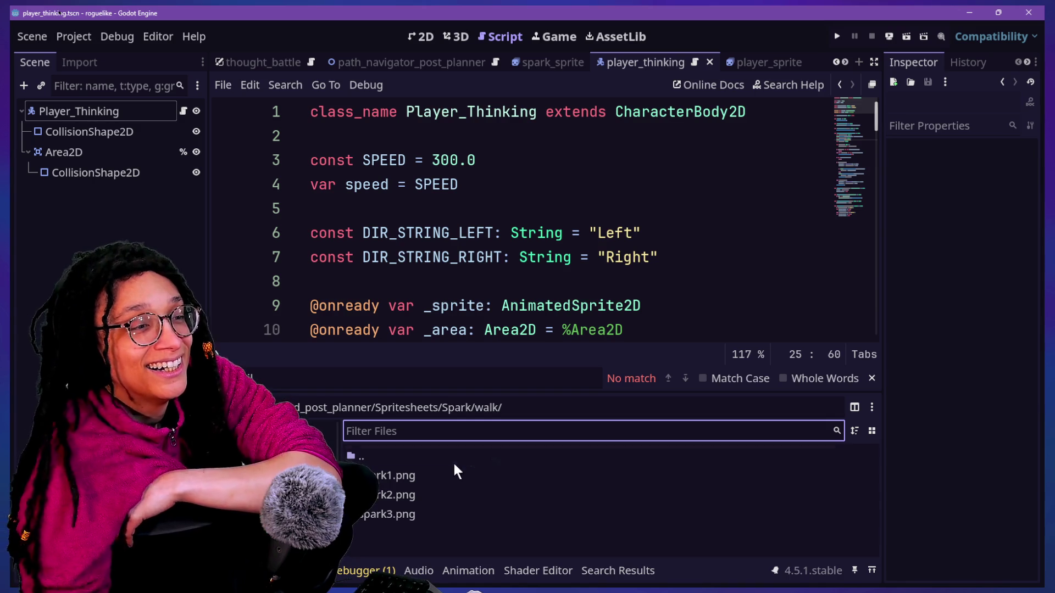
{"action": "type", "text": "a"}
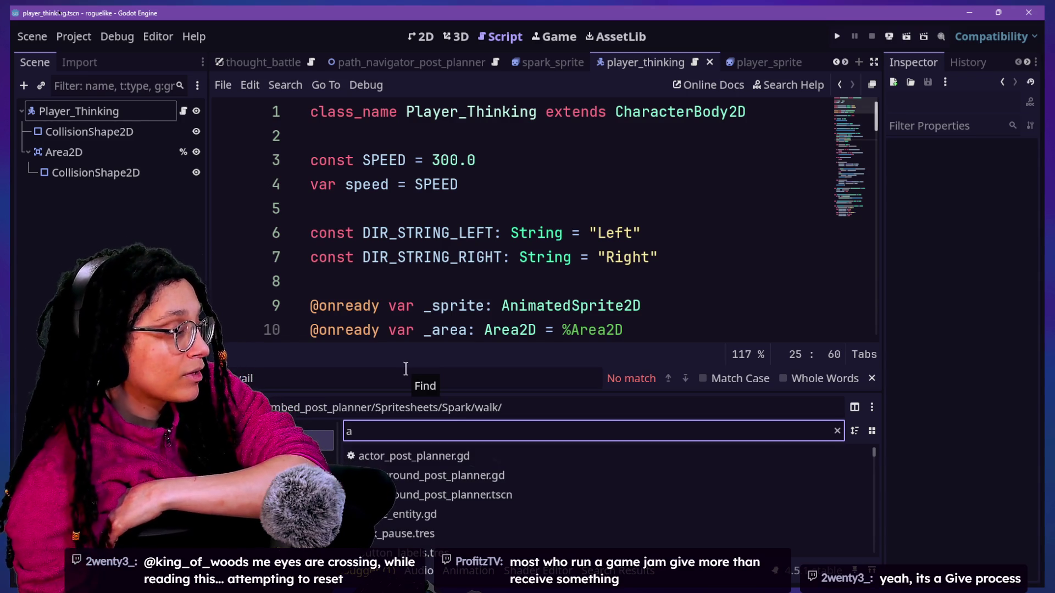
{"action": "key", "text": "BackSpace"}
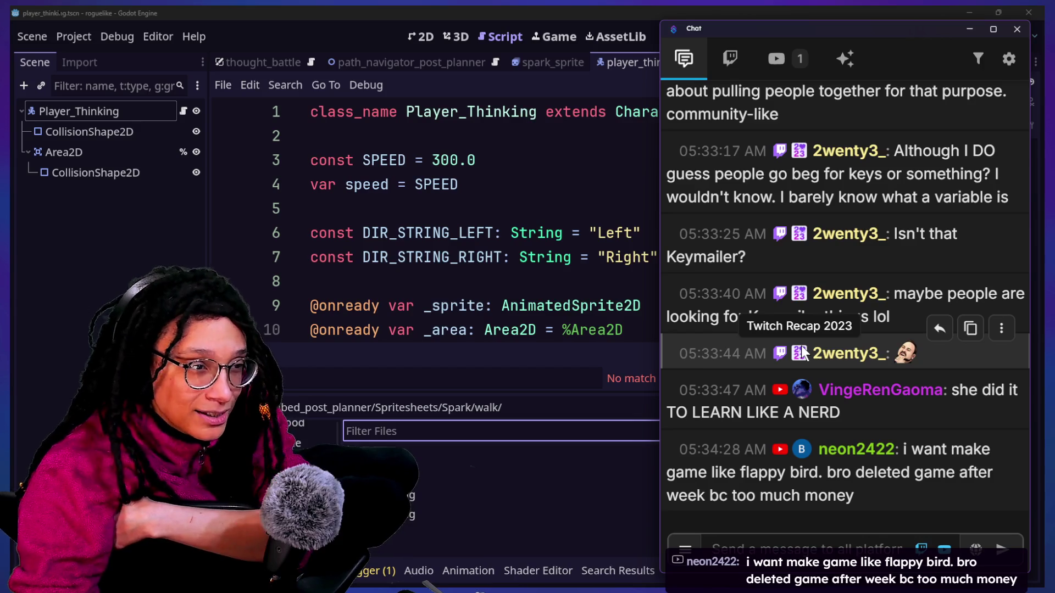
{"action": "scroll", "coordinate": [890, 197], "scroll_direction": "up", "scroll_amount": 2}
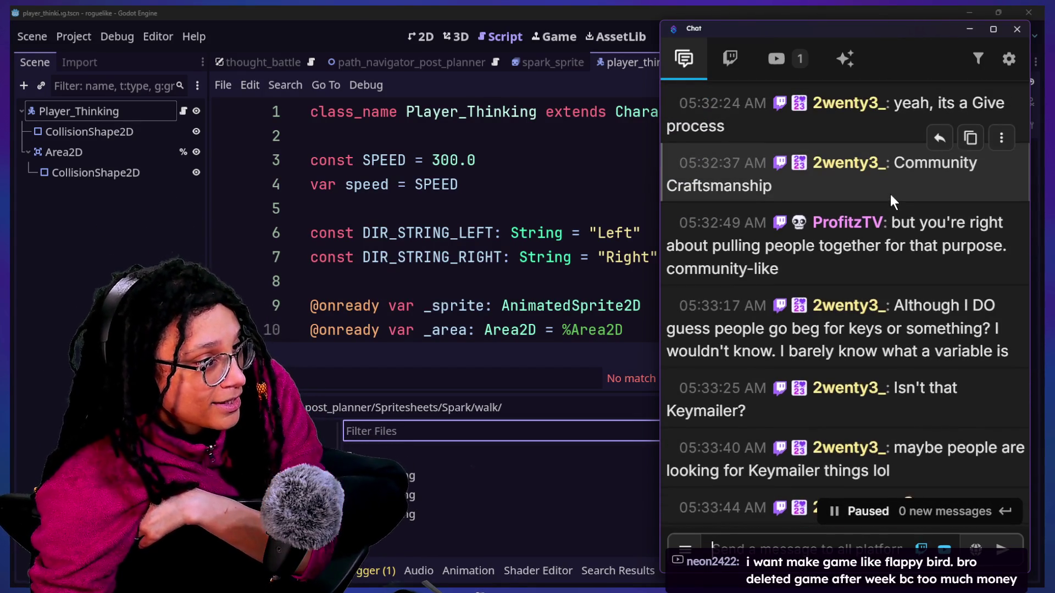
{"action": "scroll", "coordinate": [890, 196], "scroll_direction": "up", "scroll_amount": 2}
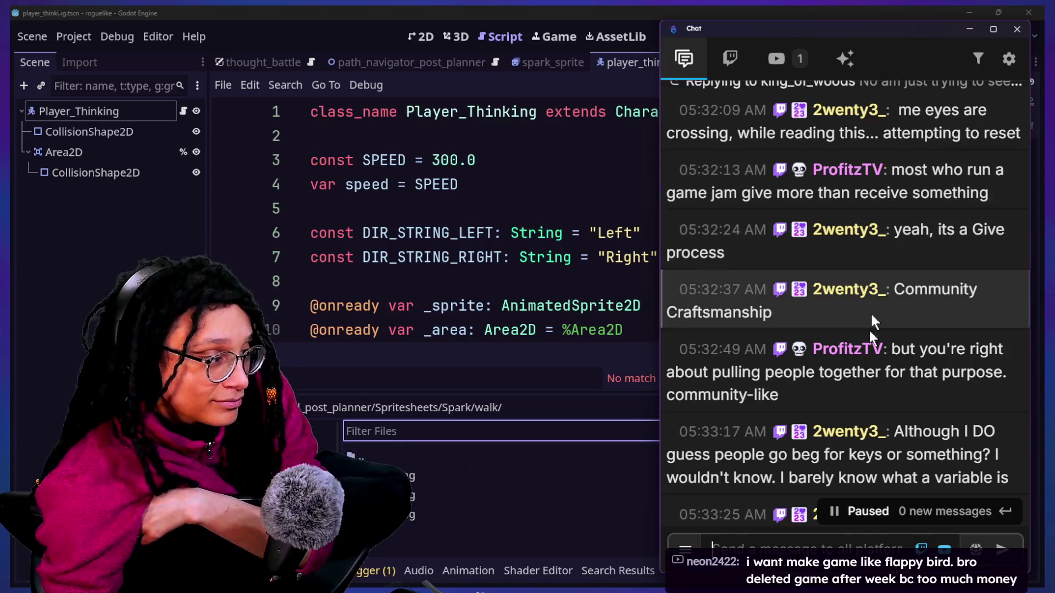
{"action": "mouse_move", "coordinate": [780, 395]}
{"action": "left_mouse_down"}
{"action": "mouse_move", "coordinate": [902, 280]}
{"action": "mouse_move", "coordinate": [898, 268]}
{"action": "left_mouse_up"}
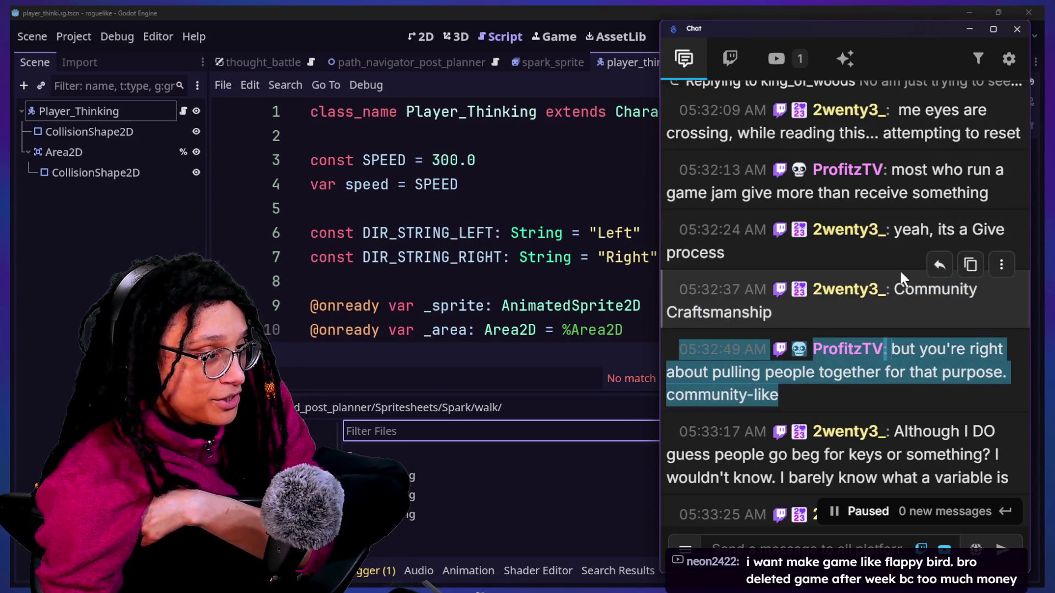
{"action": "scroll", "coordinate": [901, 272], "scroll_direction": "up", "scroll_amount": 1}
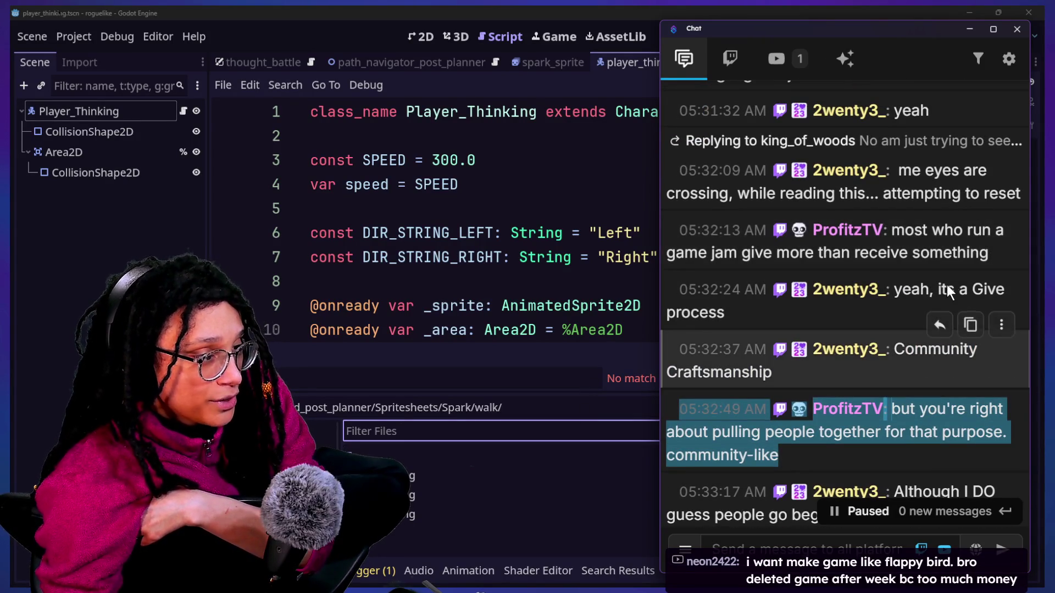
{"action": "scroll", "coordinate": [947, 285], "scroll_direction": "up", "scroll_amount": 2}
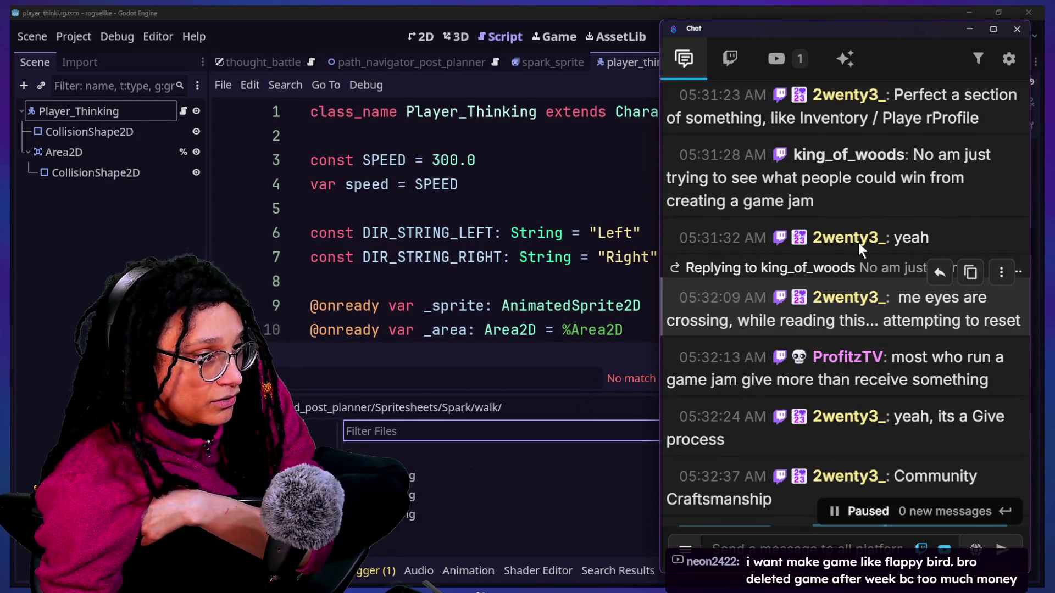
{"action": "scroll", "coordinate": [858, 243], "scroll_direction": "up", "scroll_amount": 1}
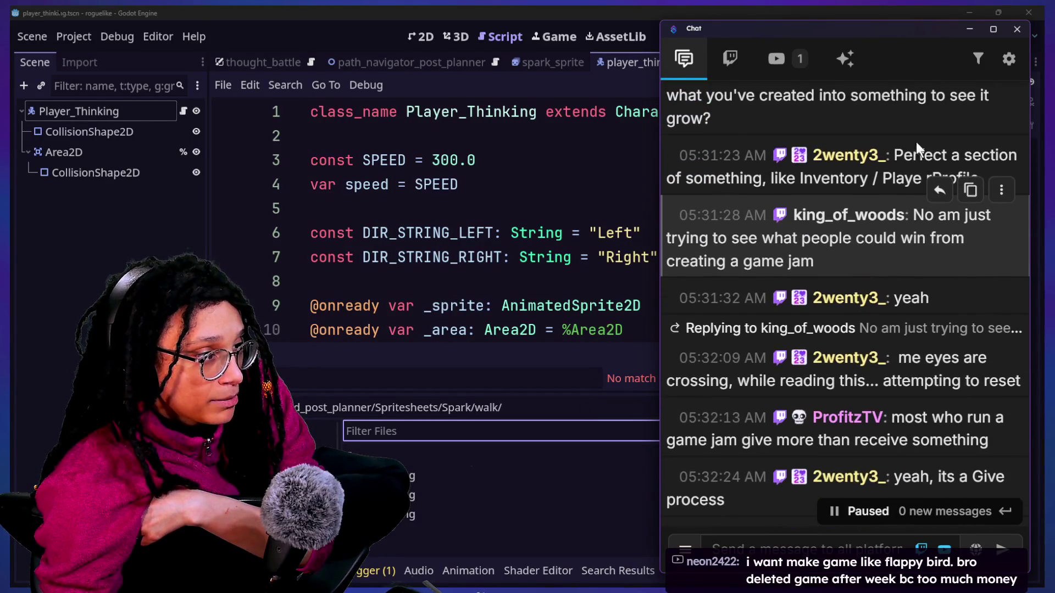
{"action": "scroll", "coordinate": [795, 186], "scroll_direction": "up", "scroll_amount": 2}
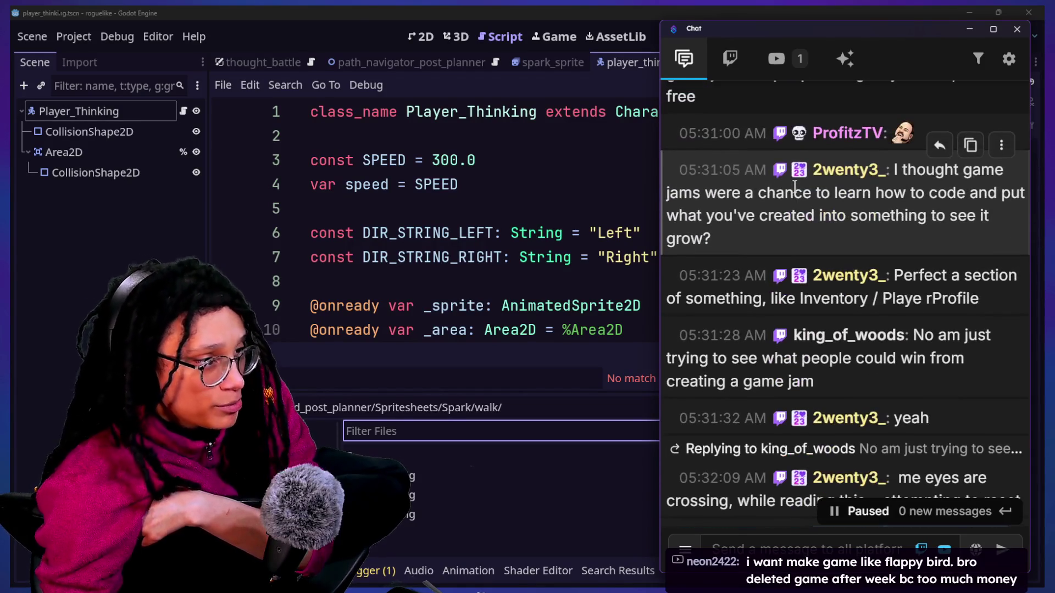
{"action": "scroll", "coordinate": [799, 209], "scroll_direction": "down", "scroll_amount": 1}
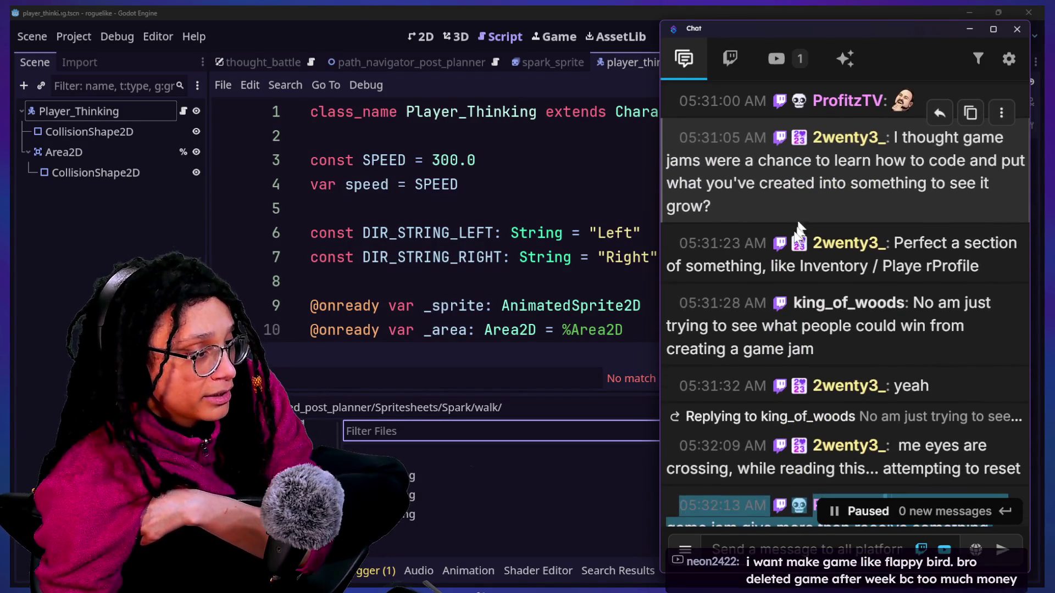
{"action": "scroll", "coordinate": [773, 286], "scroll_direction": "down", "scroll_amount": 2}
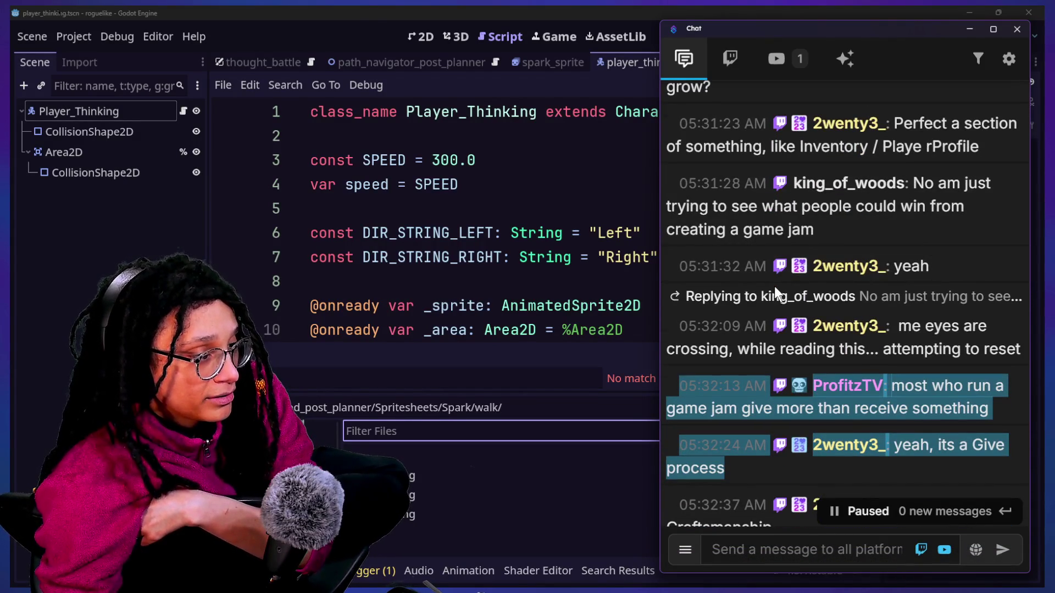
{"action": "left_click_drag", "start_coordinate": [731, 350], "coordinate": [991, 352]}
{"action": "scroll", "coordinate": [991, 347], "scroll_direction": "down", "scroll_amount": 2}
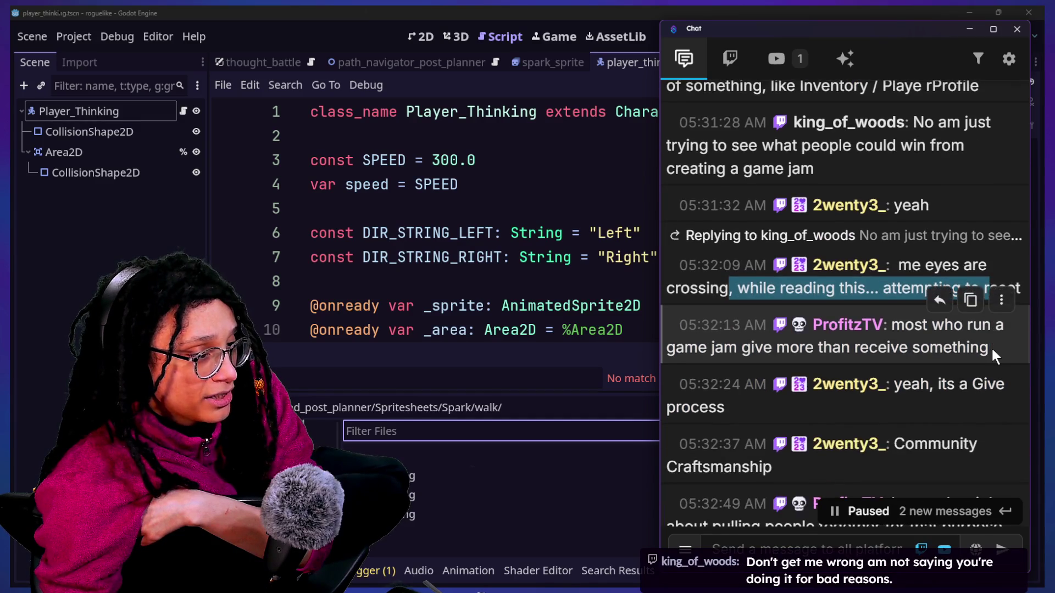
{"action": "scroll", "coordinate": [991, 351], "scroll_direction": "down", "scroll_amount": 3}
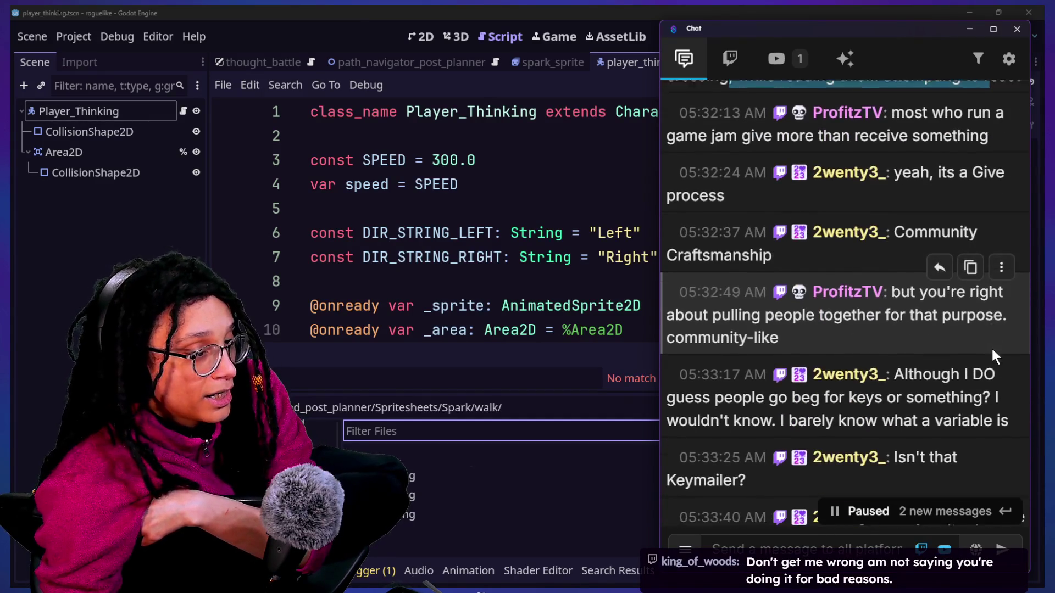
{"action": "scroll", "coordinate": [993, 358], "scroll_direction": "down", "scroll_amount": 2}
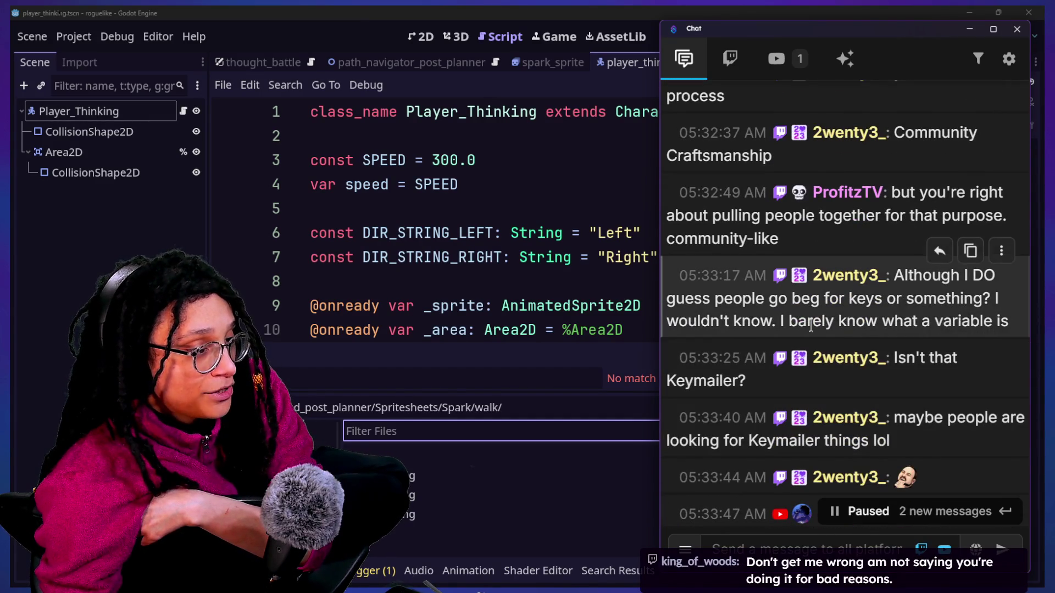
{"action": "mouse_move", "coordinate": [758, 301]}
{"action": "left_mouse_down"}
{"action": "mouse_move", "coordinate": [1038, 336]}
{"action": "mouse_move", "coordinate": [1034, 322]}
{"action": "mouse_move", "coordinate": [1000, 322]}
{"action": "left_mouse_up"}
{"action": "mouse_move", "coordinate": [1020, 340]}
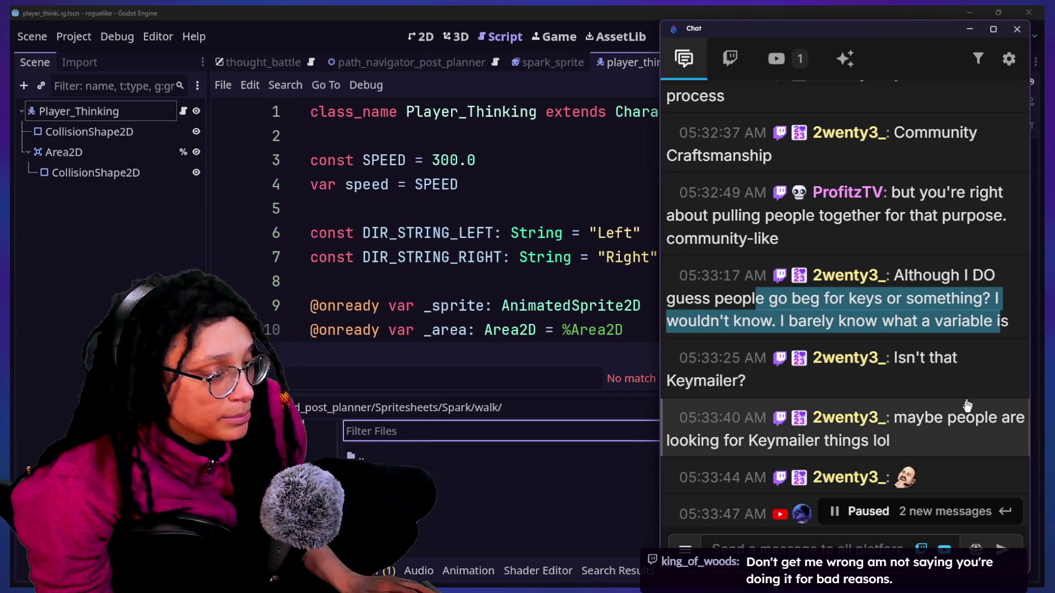
{"action": "left_click", "coordinate": [897, 411]}
{"action": "triple_click", "coordinate": [896, 412]}
{"action": "left_click", "coordinate": [896, 414]}
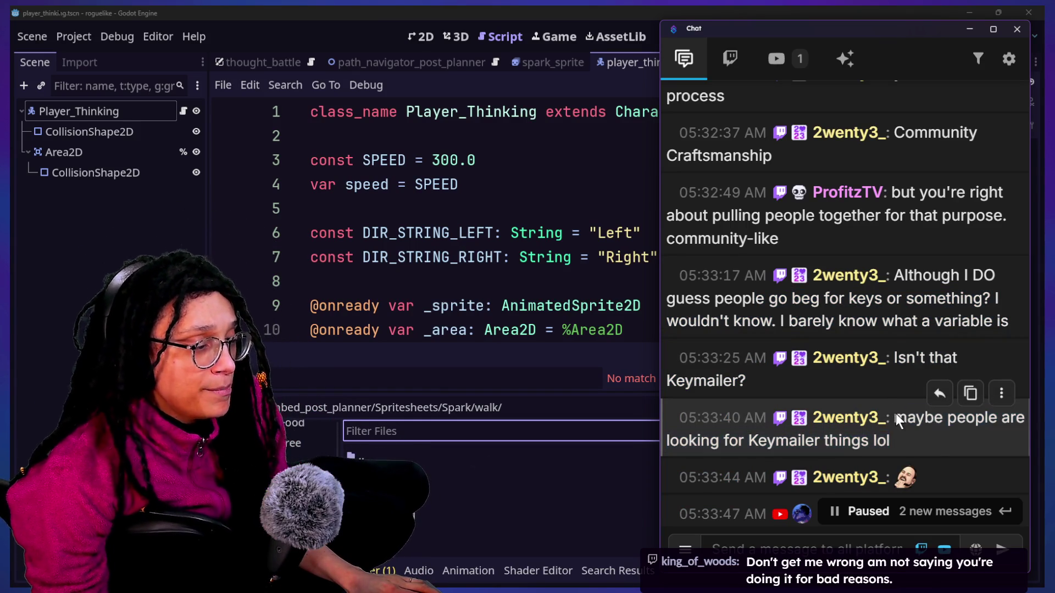
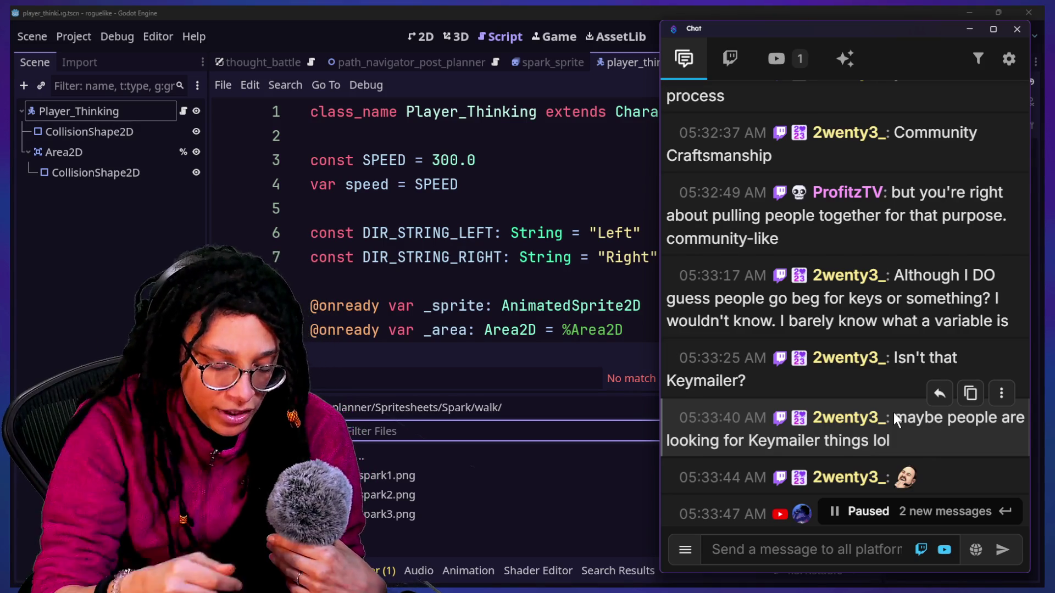
Step: Read through the stream chat, highlighting and then clearing parts of viewers' messages
{"action": "scroll", "coordinate": [893, 417], "scroll_direction": "down", "scroll_amount": 3}
{"action": "scroll", "coordinate": [894, 418], "scroll_direction": "down", "scroll_amount": 2}
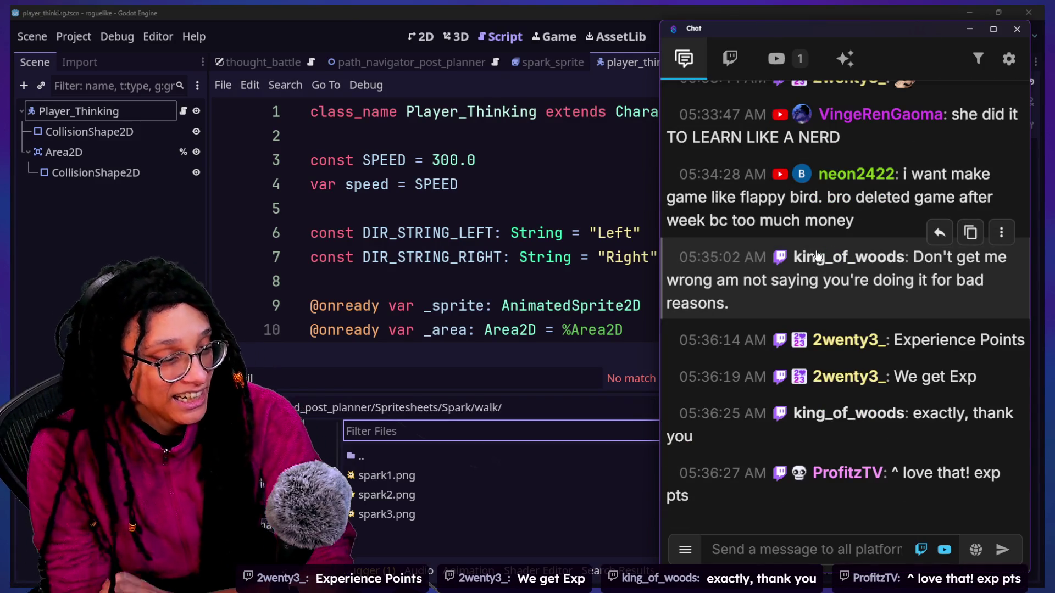
{"action": "scroll", "coordinate": [815, 252], "scroll_direction": "up", "scroll_amount": 5}
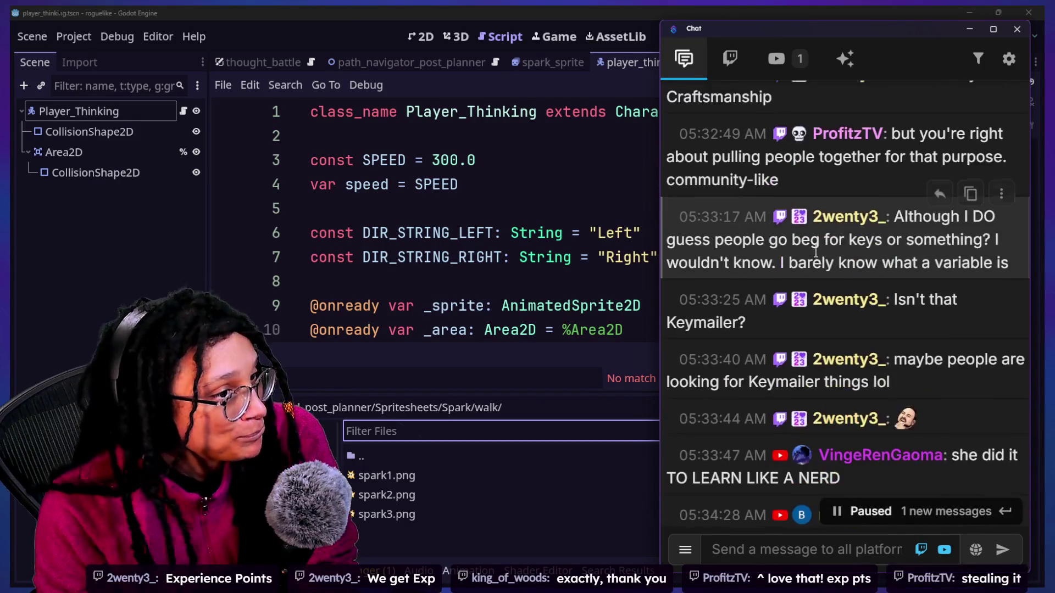
{"action": "scroll", "coordinate": [815, 251], "scroll_direction": "up", "scroll_amount": 3}
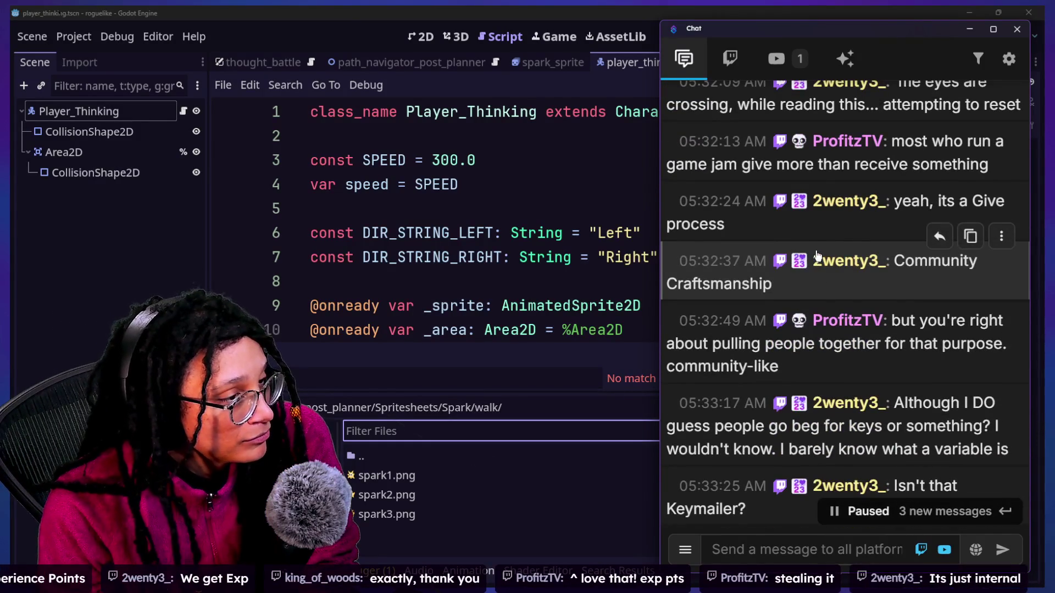
{"action": "scroll", "coordinate": [837, 201], "scroll_direction": "up", "scroll_amount": 1}
{"action": "scroll", "coordinate": [837, 201], "scroll_direction": "down", "scroll_amount": 3}
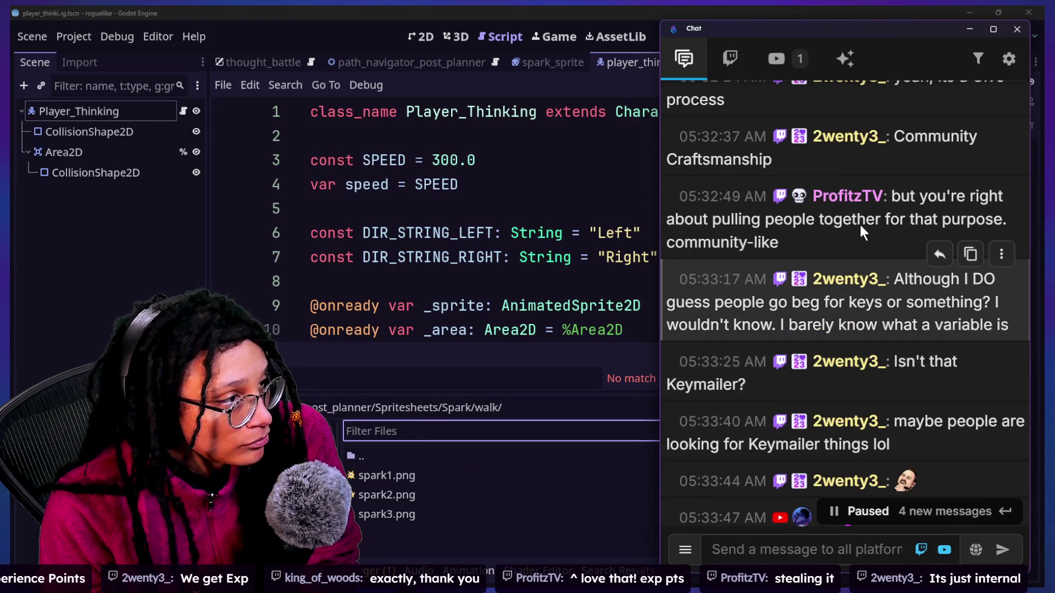
{"action": "left_click_drag", "start_coordinate": [722, 220], "coordinate": [797, 248]}
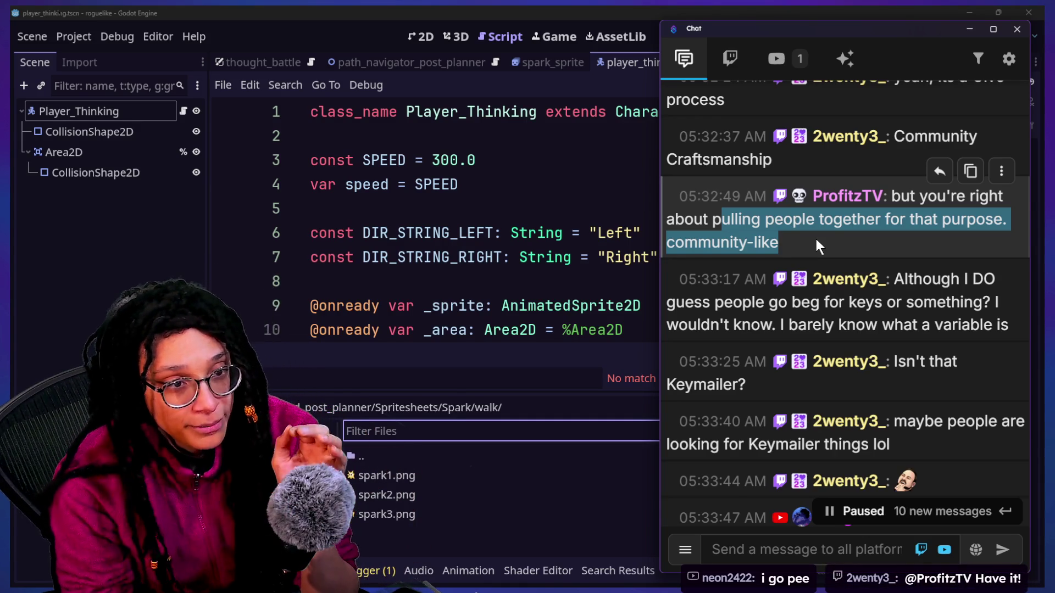
{"action": "mouse_move", "coordinate": [735, 357]}
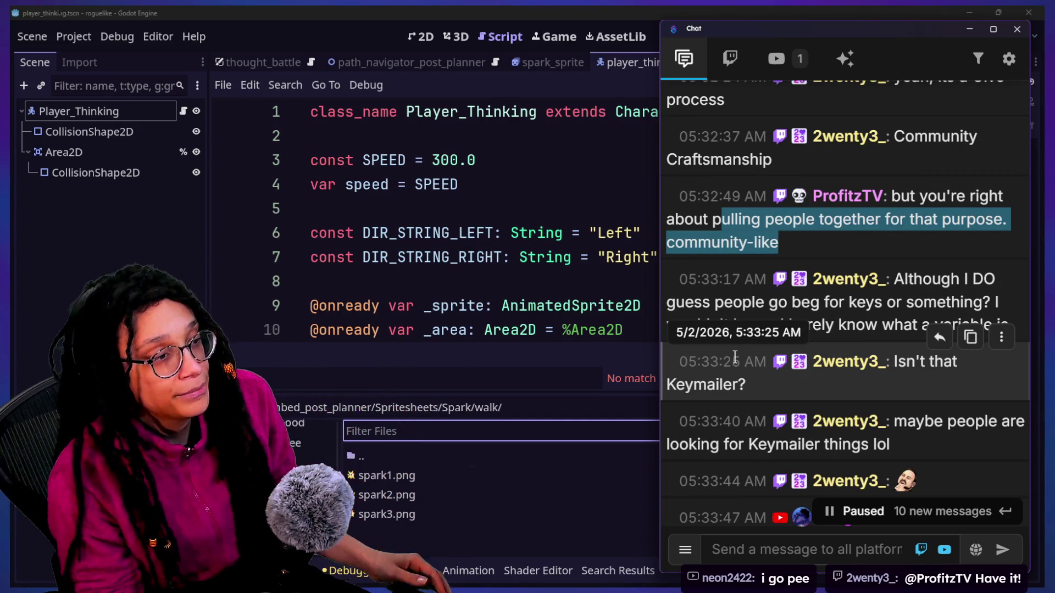
{"action": "mouse_move", "coordinate": [741, 281]}
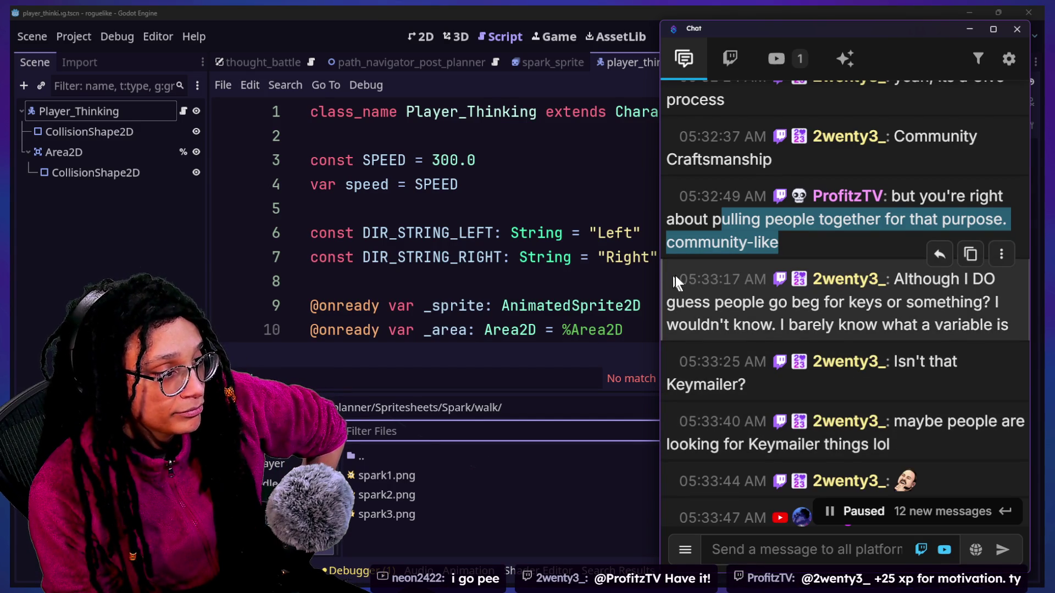
{"action": "mouse_move", "coordinate": [687, 279]}
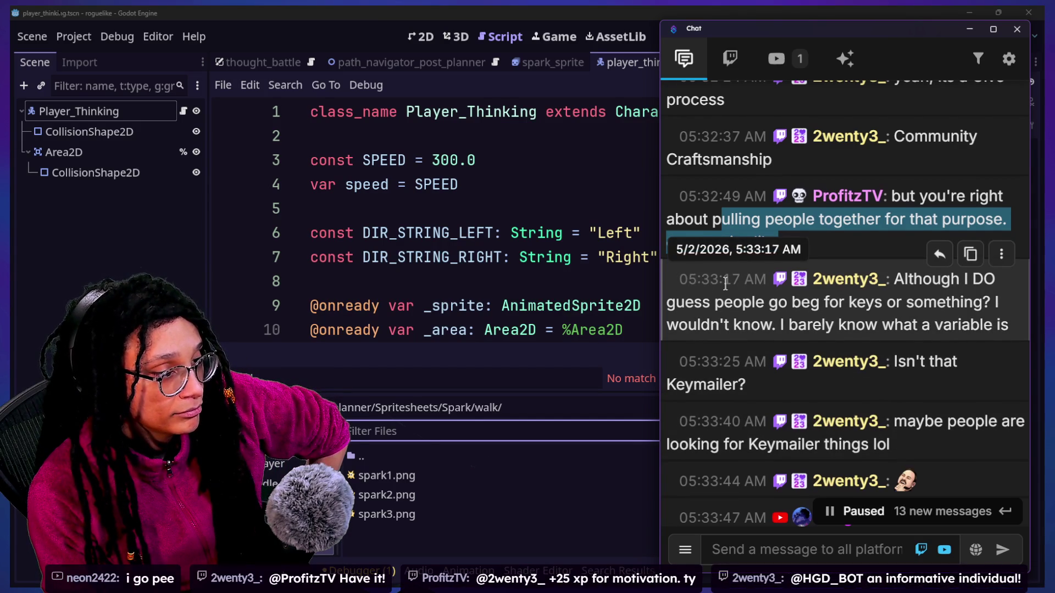
{"action": "scroll", "coordinate": [725, 283], "scroll_direction": "down", "scroll_amount": 2}
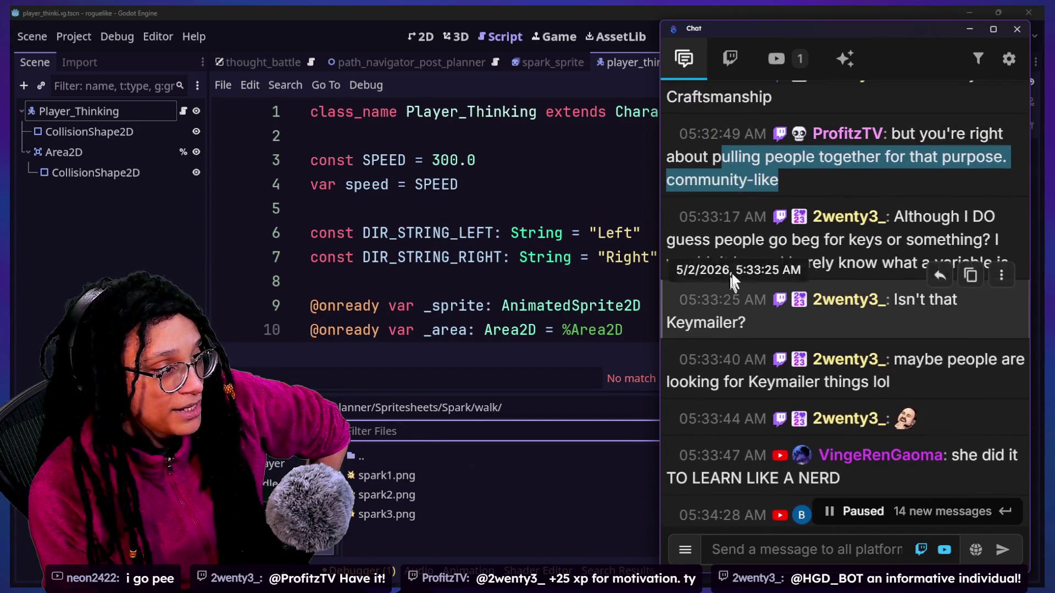
{"action": "left_click", "coordinate": [877, 206]}
{"action": "left_click_drag", "start_coordinate": [934, 239], "coordinate": [1008, 262]}
{"action": "left_click", "coordinate": [894, 213]}
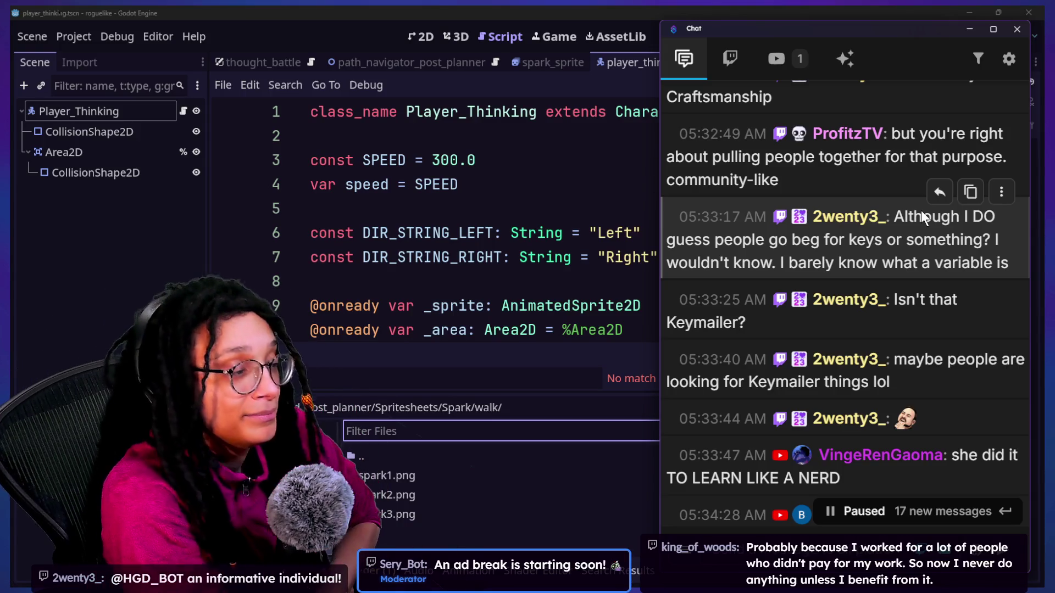
Step: Keep scrolling up and down through the chat messages
{"action": "scroll", "coordinate": [767, 216], "scroll_direction": "down", "scroll_amount": 4}
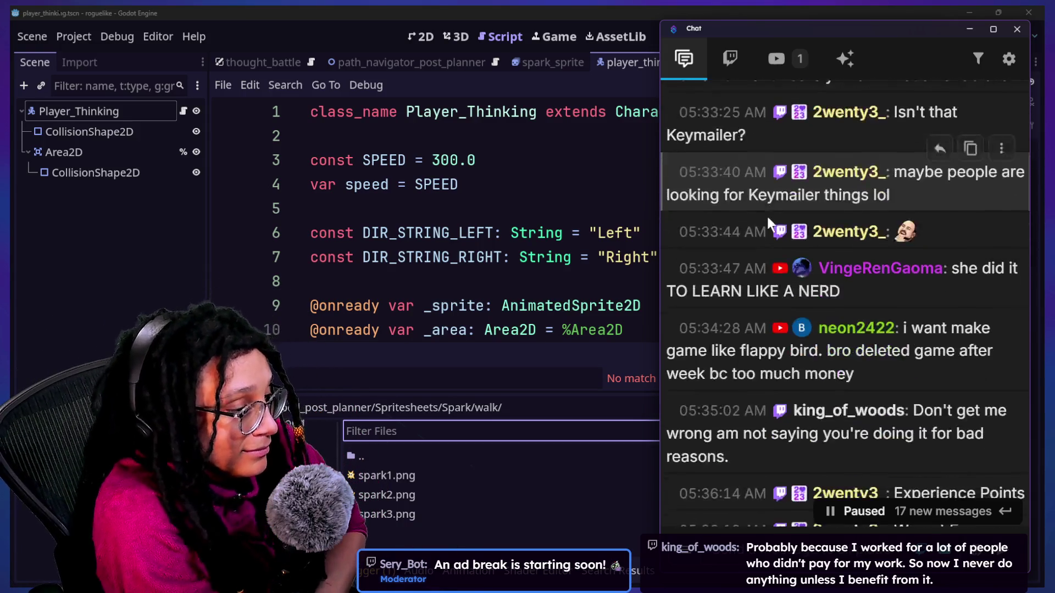
{"action": "scroll", "coordinate": [764, 290], "scroll_direction": "down", "scroll_amount": 1}
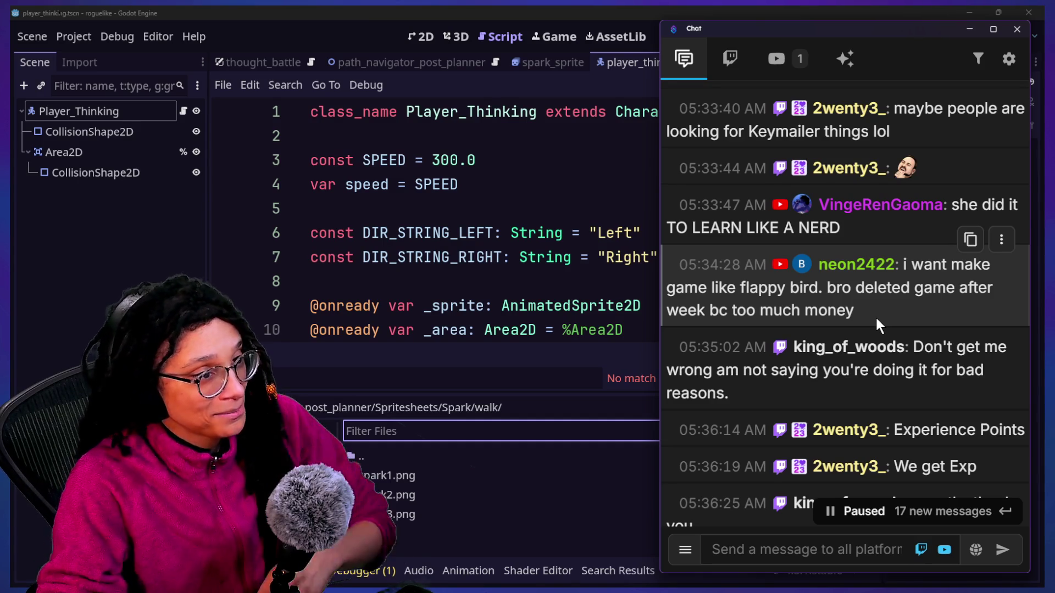
{"action": "scroll", "coordinate": [927, 317], "scroll_direction": "down", "scroll_amount": 10}
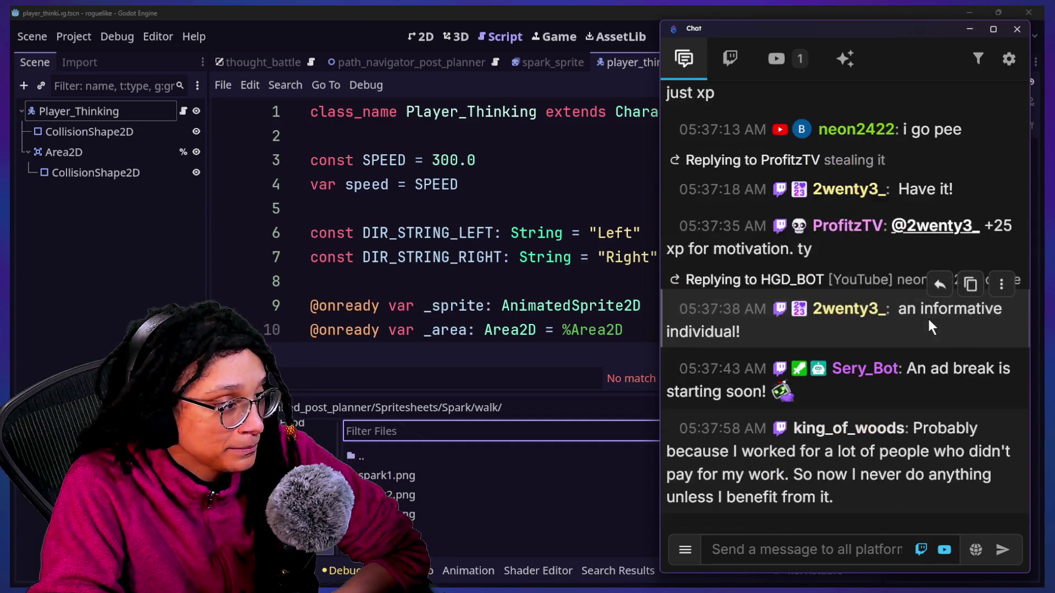
{"action": "scroll", "coordinate": [928, 319], "scroll_direction": "up", "scroll_amount": 5}
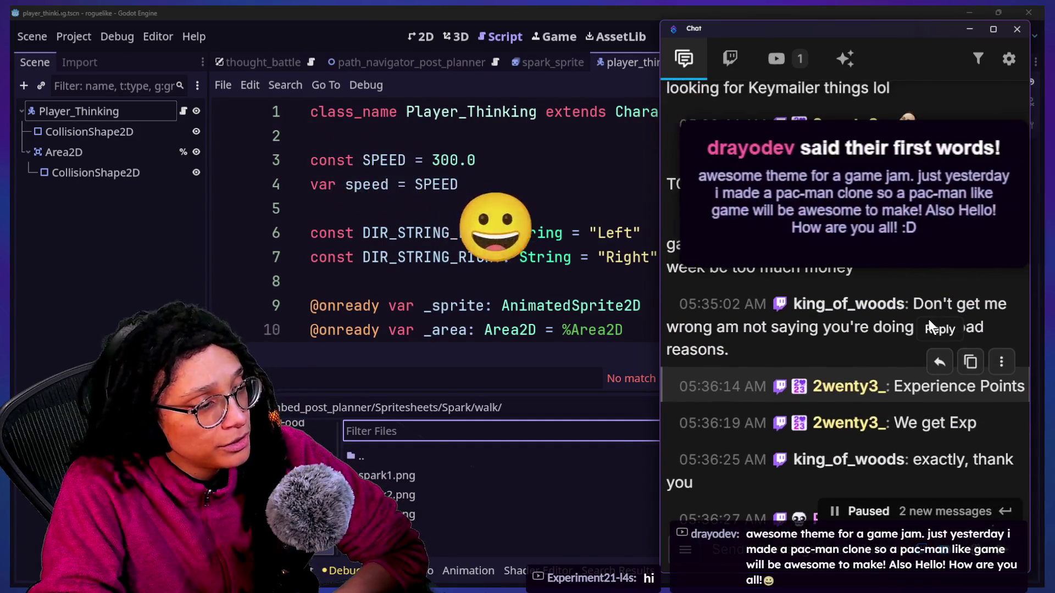
{"action": "scroll", "coordinate": [929, 319], "scroll_direction": "up", "scroll_amount": 3}
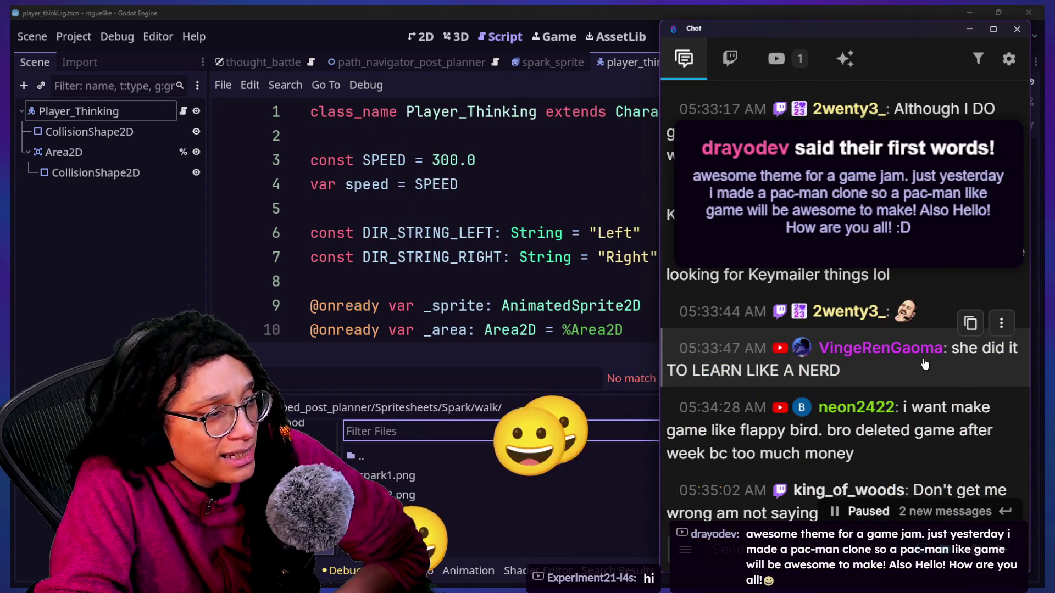
{"action": "scroll", "coordinate": [929, 340], "scroll_direction": "up", "scroll_amount": 1}
{"action": "scroll", "coordinate": [939, 313], "scroll_direction": "down", "scroll_amount": 1}
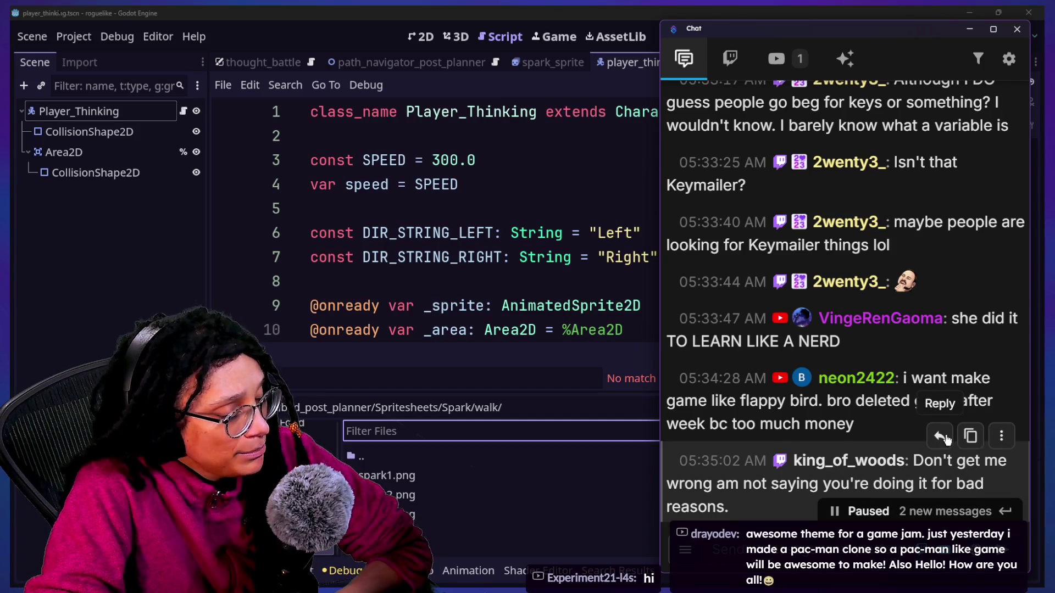
{"action": "scroll", "coordinate": [947, 434], "scroll_direction": "down", "scroll_amount": 1}
{"action": "scroll", "coordinate": [892, 412], "scroll_direction": "down", "scroll_amount": 4}
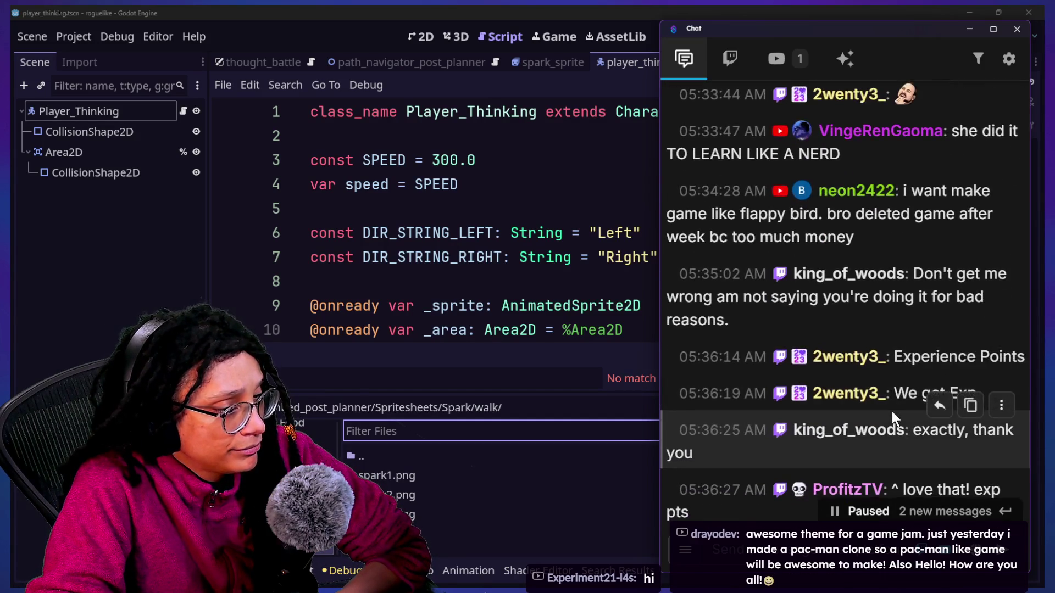
{"action": "scroll", "coordinate": [892, 410], "scroll_direction": "down", "scroll_amount": 5}
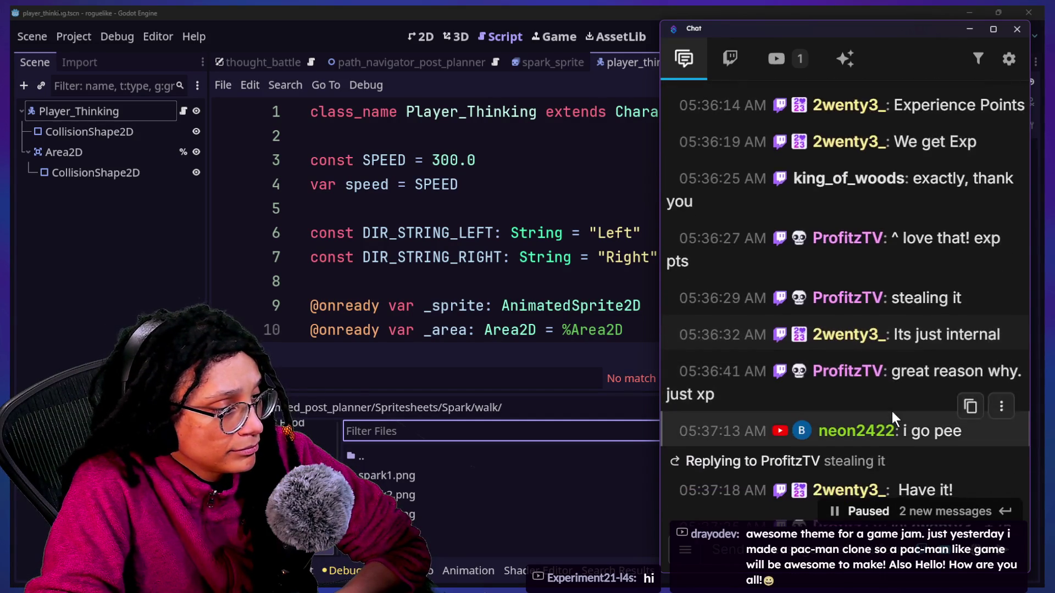
{"action": "scroll", "coordinate": [892, 411], "scroll_direction": "down", "scroll_amount": 2}
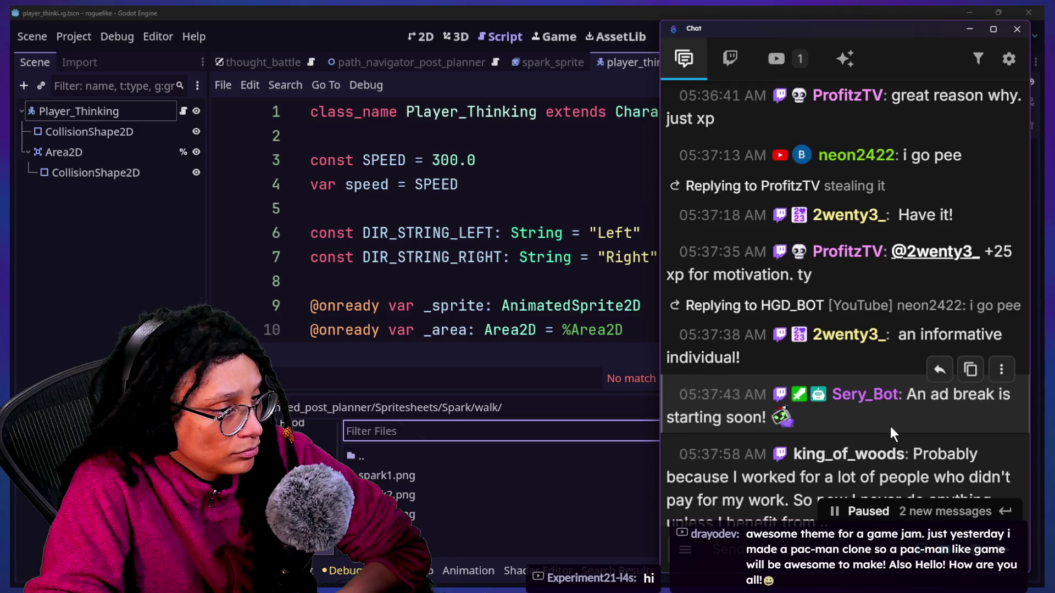
{"action": "scroll", "coordinate": [889, 426], "scroll_direction": "down", "scroll_amount": 3}
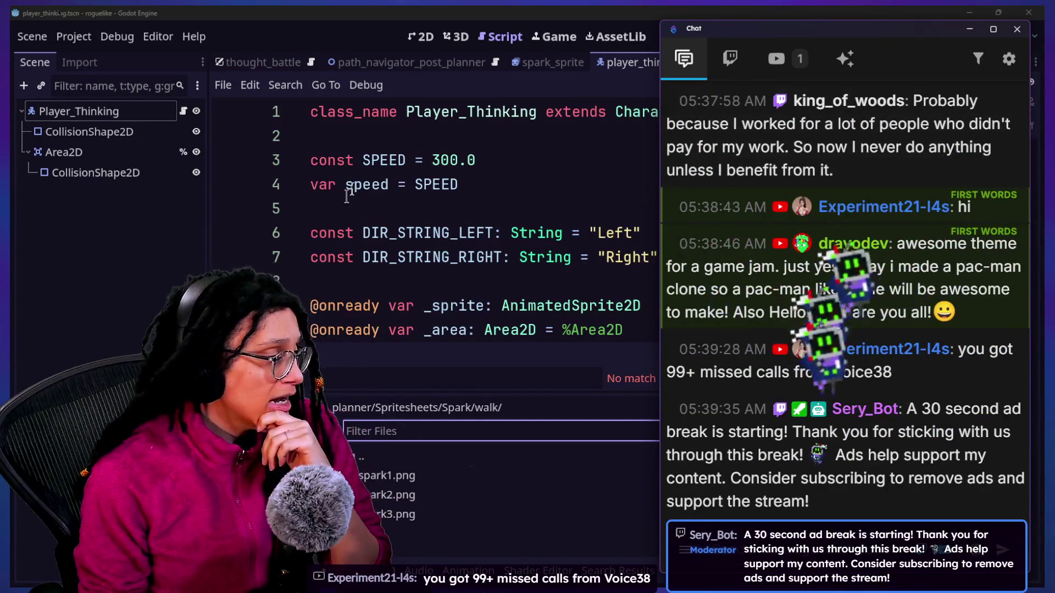
{"action": "left_click", "coordinate": [537, 282]}
{"action": "left_click", "coordinate": [564, 306]}
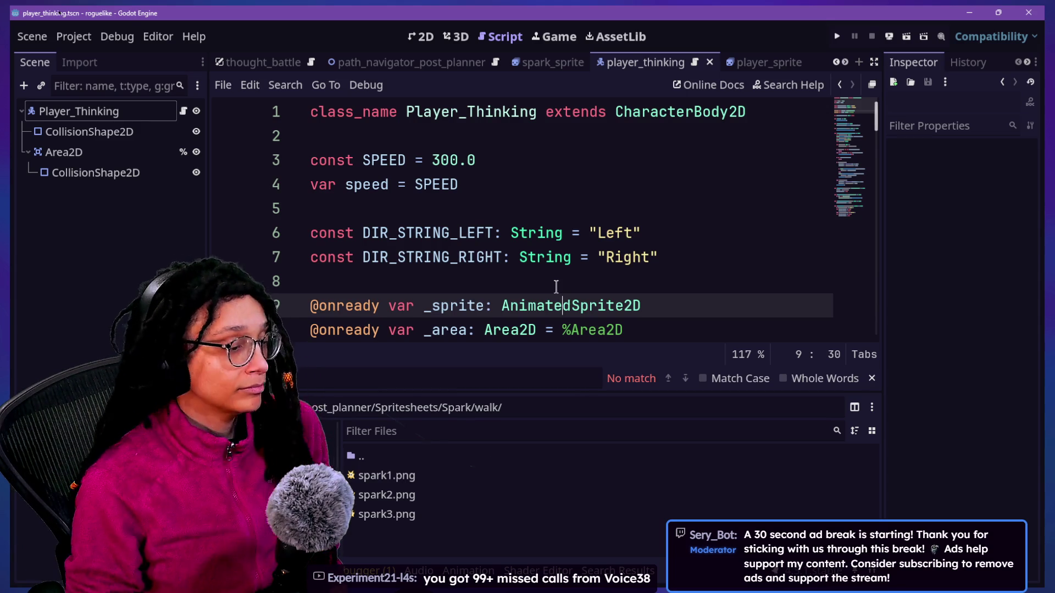
{"action": "left_click", "coordinate": [379, 236]}
{"action": "key", "text": "Down"}
{"action": "key", "text": "Down"}
{"action": "key", "text": "Down"}
{"action": "key", "text": "End"}
{"action": "key", "text": "Return"}
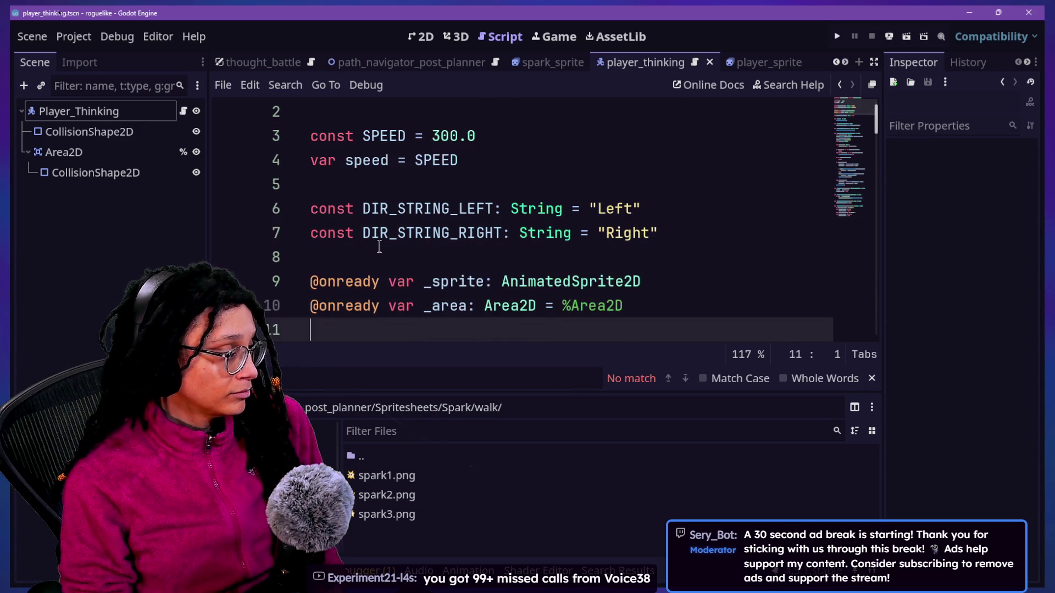
{"action": "key", "text": "ctrl+j"}
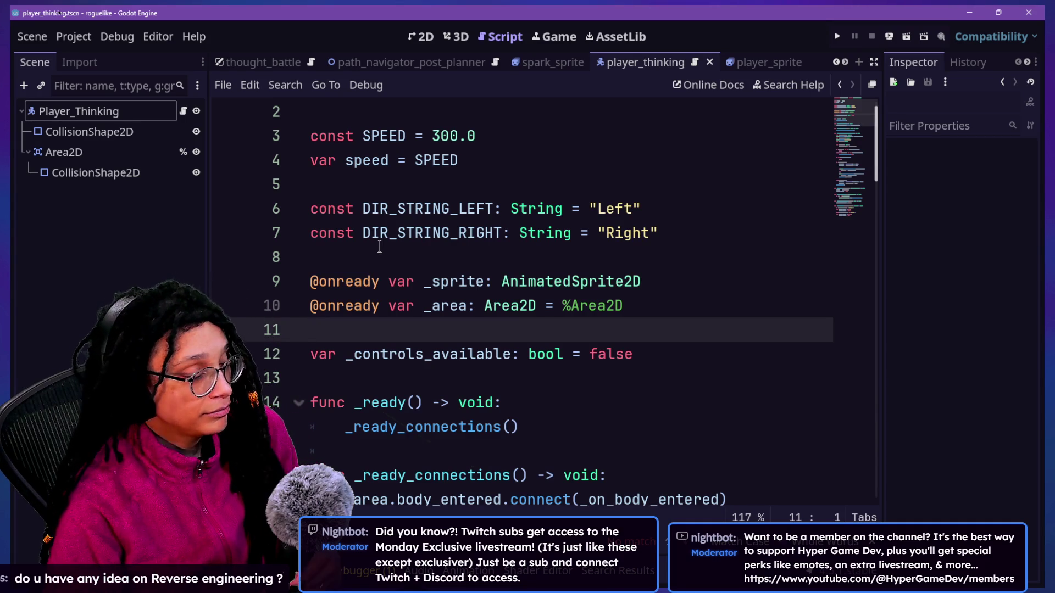
Step: Glance at the chat, then return to Godot with the caret on empty line 16
{"action": "key", "text": "alt+Tab"}
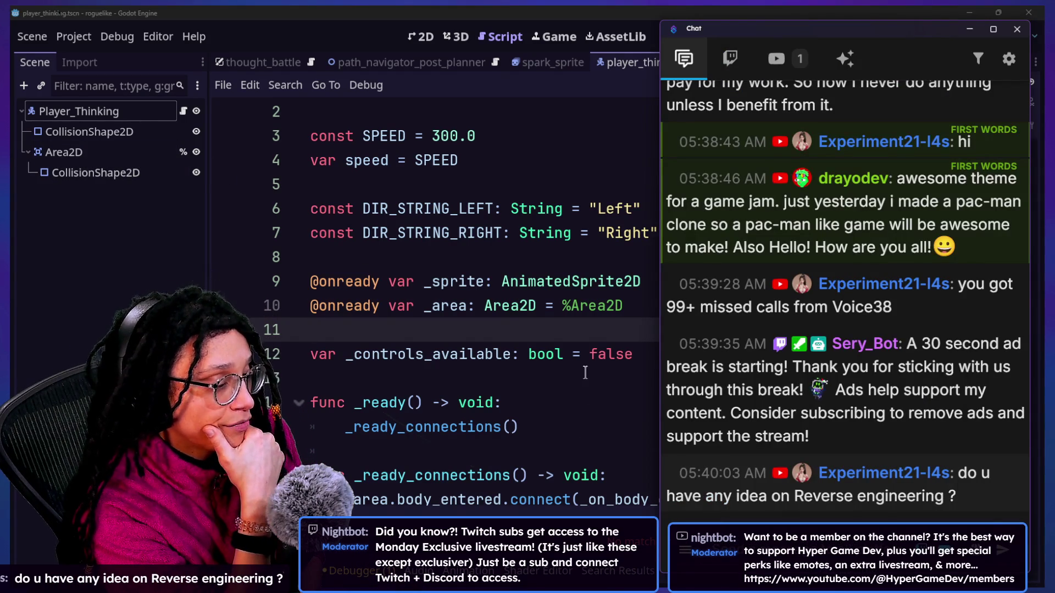
{"action": "scroll", "coordinate": [588, 381], "scroll_direction": "down", "scroll_amount": 3}
{"action": "left_click", "coordinate": [589, 354]}
{"action": "left_click", "coordinate": [594, 236]}
{"action": "left_click", "coordinate": [588, 261]}
{"action": "left_click_drag", "start_coordinate": [582, 283], "coordinate": [581, 297]}
{"action": "key", "text": "Up"}
{"action": "key", "text": "Up"}
{"action": "key", "text": "Up"}
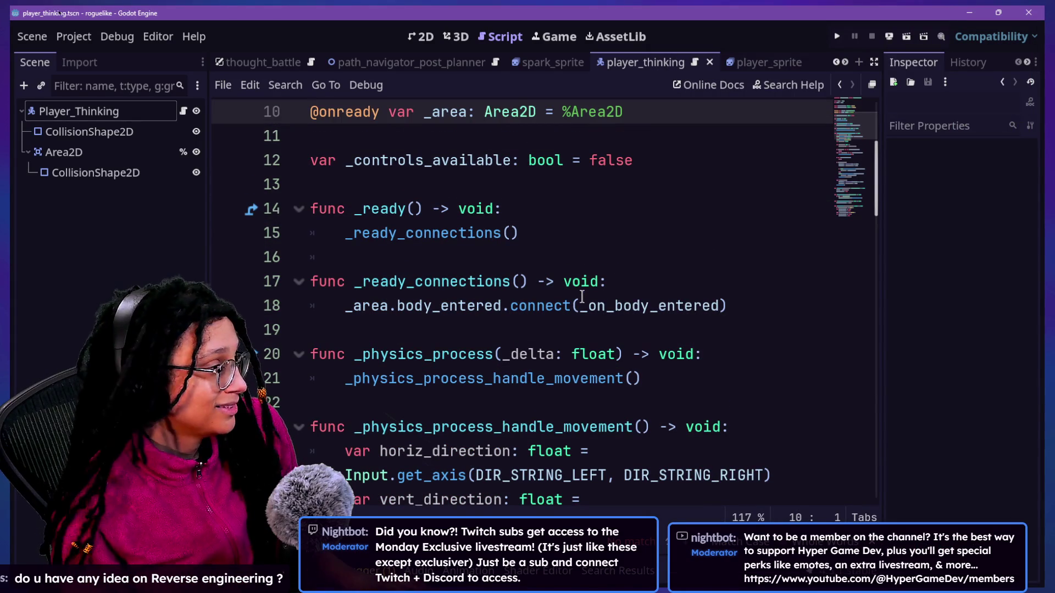
{"action": "left_click", "coordinate": [588, 247]}
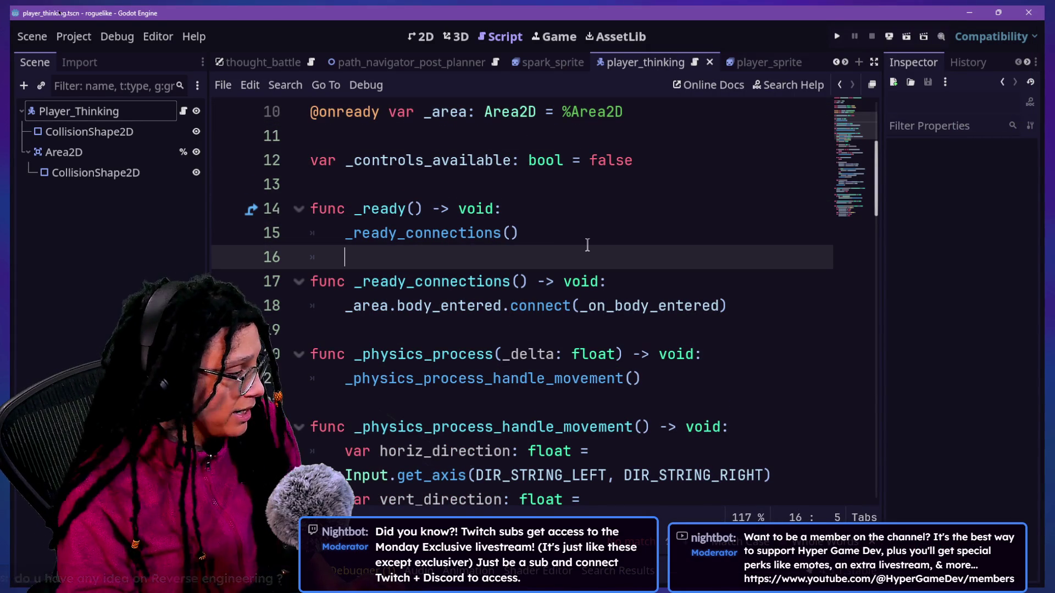
Step: Try a Quick Open search for 'anima', cancel it, and show the Output log below
{"action": "key", "text": "shift+alt+o"}
{"action": "type", "text": "anima"}
{"action": "key", "text": "Escape"}
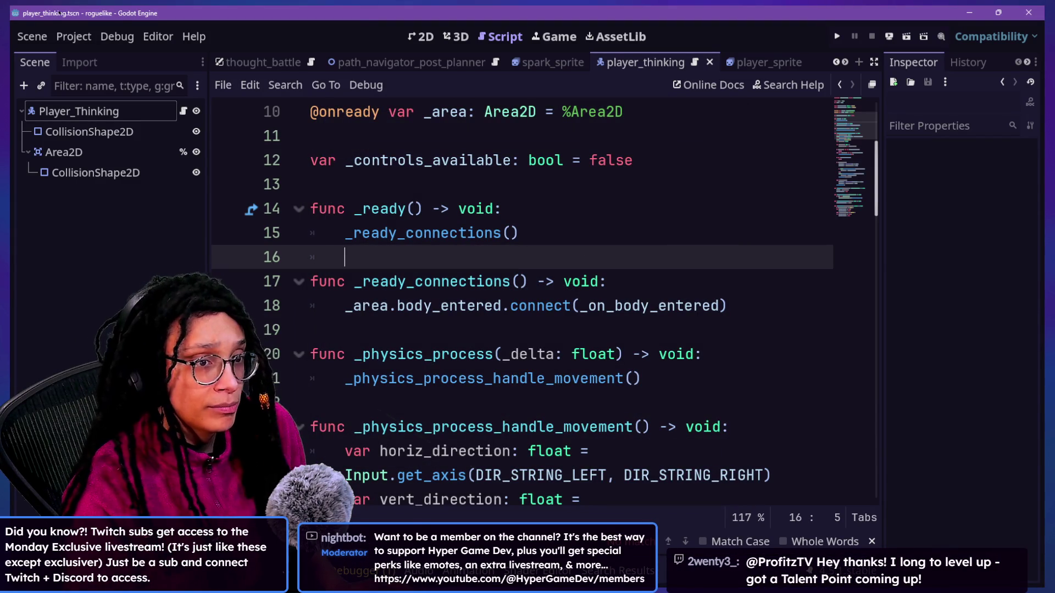
{"action": "key", "text": "alt+f"}
{"action": "key", "text": "alt+o"}
{"action": "key", "text": "alt+f"}
Step: Filter the FileSystem for 'spark' and open the spark_sprite.tscn scene
{"action": "left_click", "coordinate": [434, 431]}
{"action": "type", "text": "anima"}
{"action": "key", "text": "ctrl+a"}
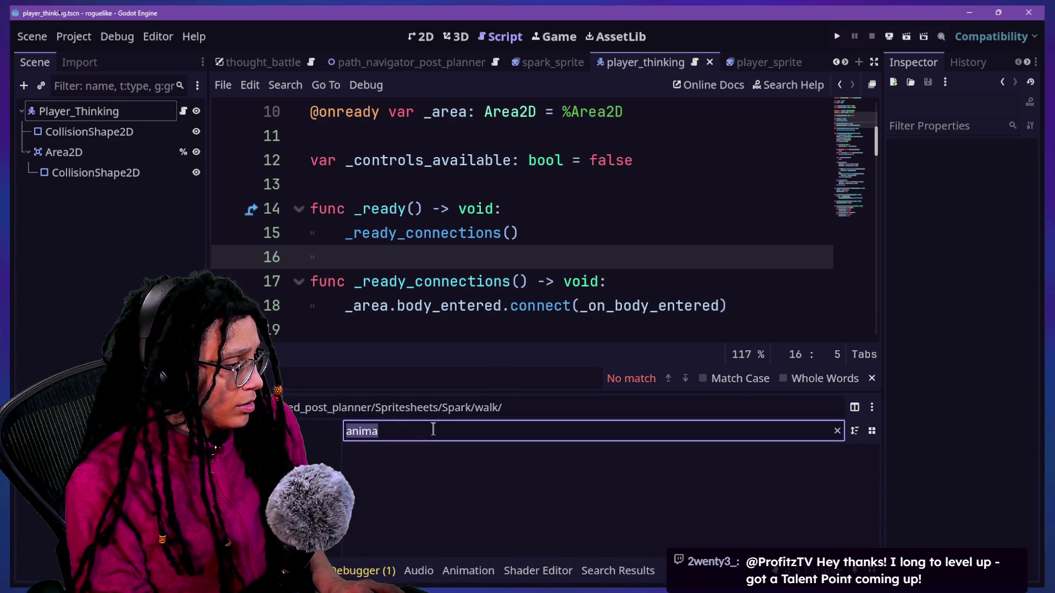
{"action": "key", "text": "BackSpace"}
{"action": "type", "text": "sp"}
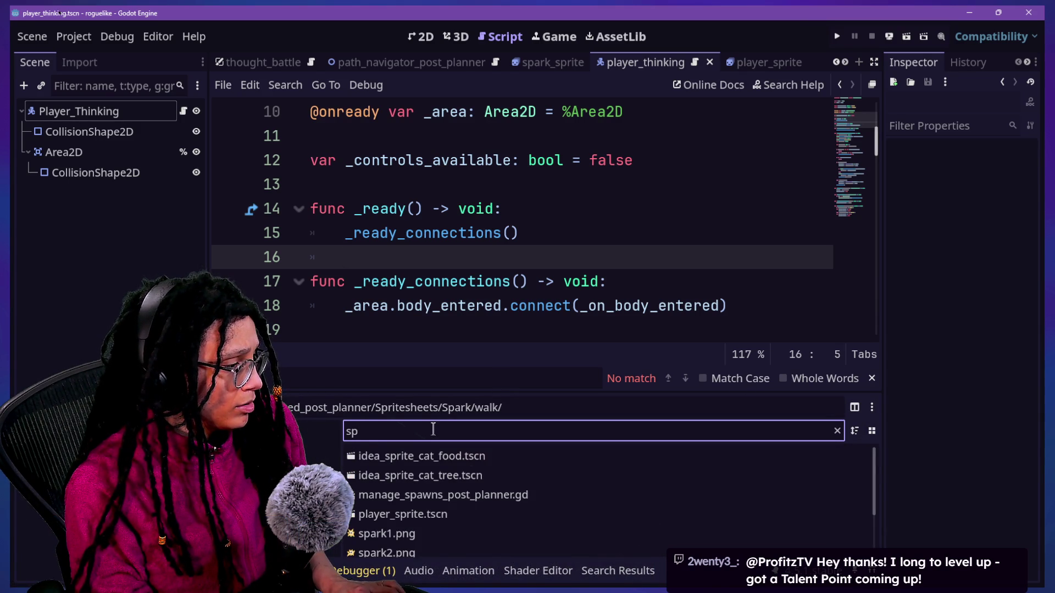
{"action": "type", "text": "ark"}
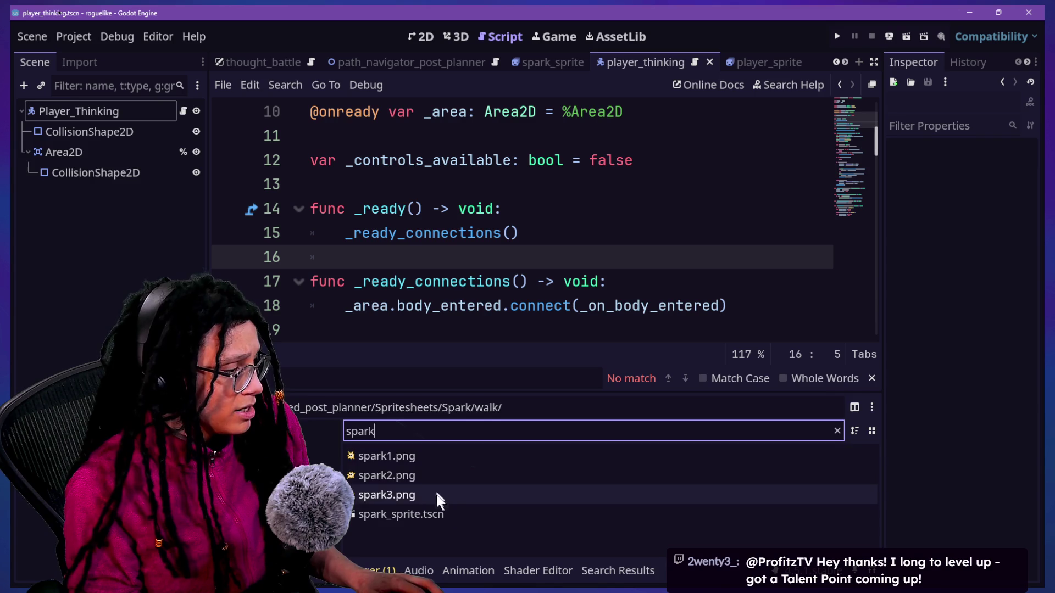
{"action": "double_click", "coordinate": [437, 512]}
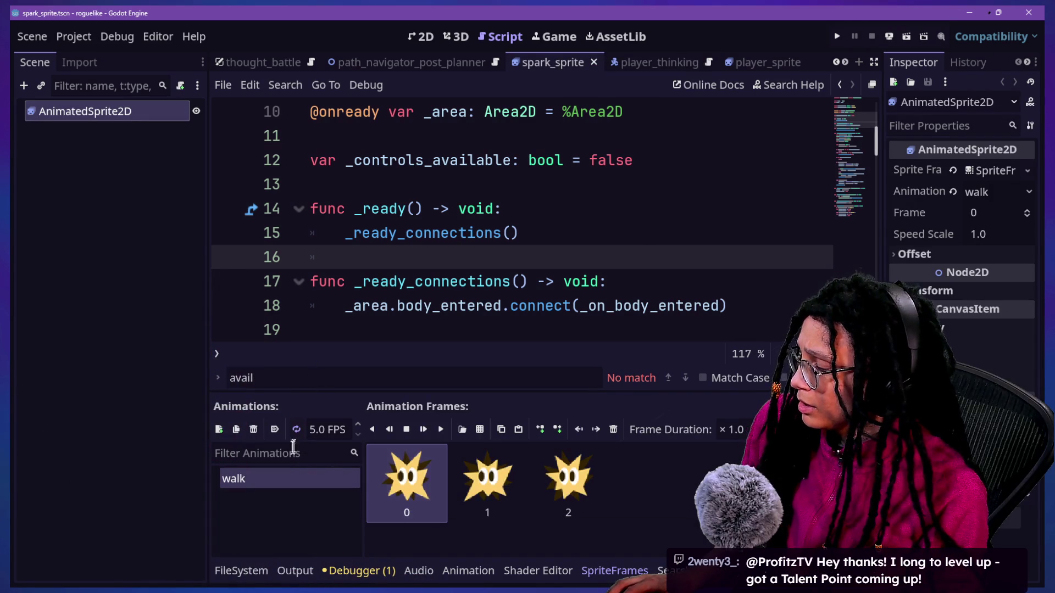
Step: Attach a new spark_sprite.gd script in the Scripts folder to AnimatedSprite2D and start replacing its template
{"action": "right_click", "coordinate": [73, 105]}
{"action": "left_click", "coordinate": [152, 248]}
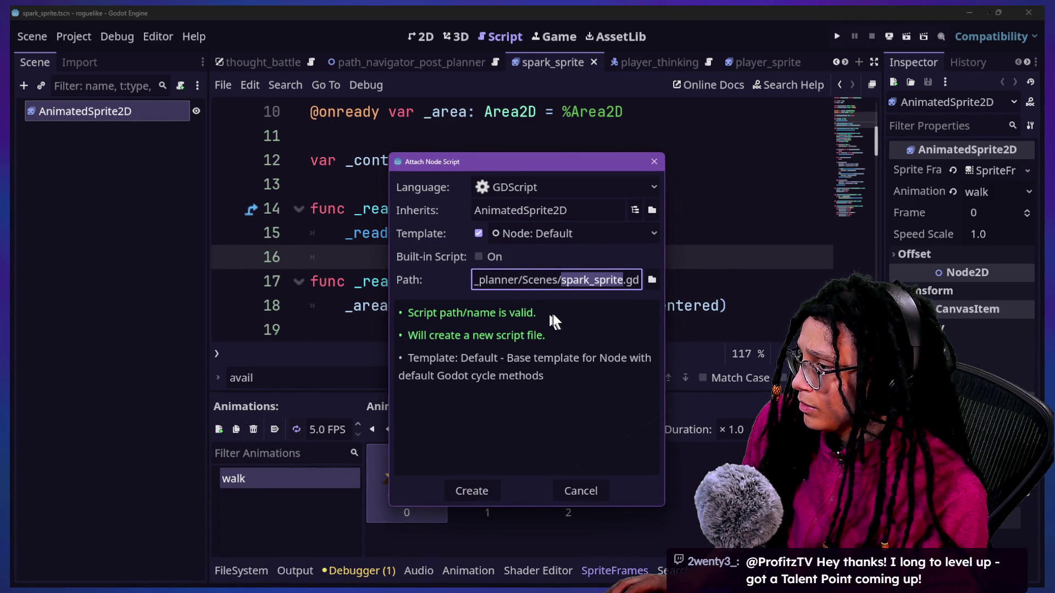
{"action": "left_click", "coordinate": [549, 280]}
{"action": "key", "text": "BackSpace"}
{"action": "key", "text": "BackSpace"}
{"action": "key", "text": "BackSpace"}
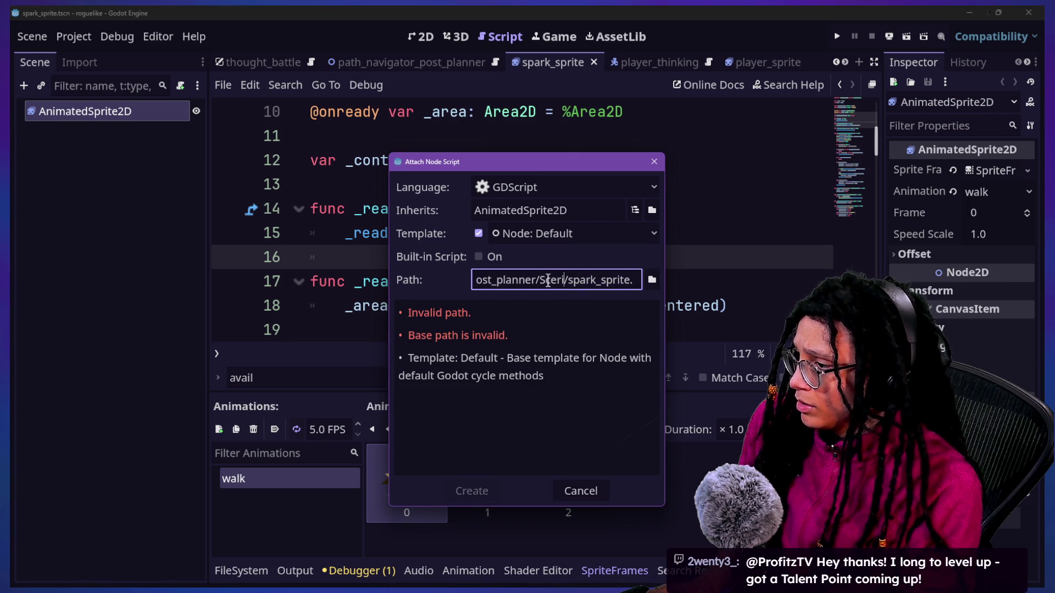
{"action": "key", "text": "BackSpace"}
{"action": "key", "text": "BackSpace"}
{"action": "type", "text": "cripts"}
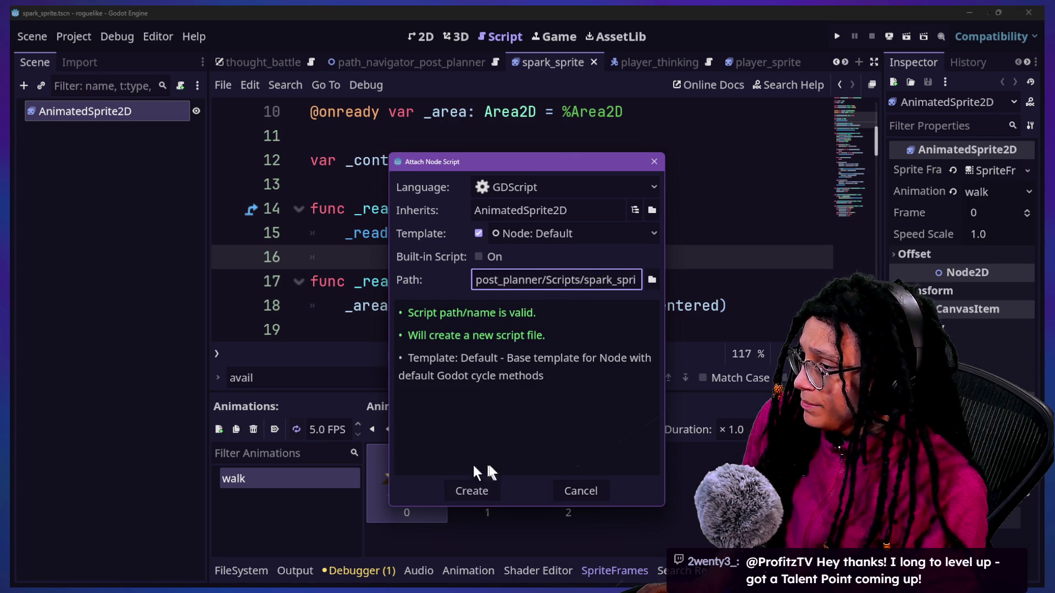
{"action": "left_click", "coordinate": [501, 492]}
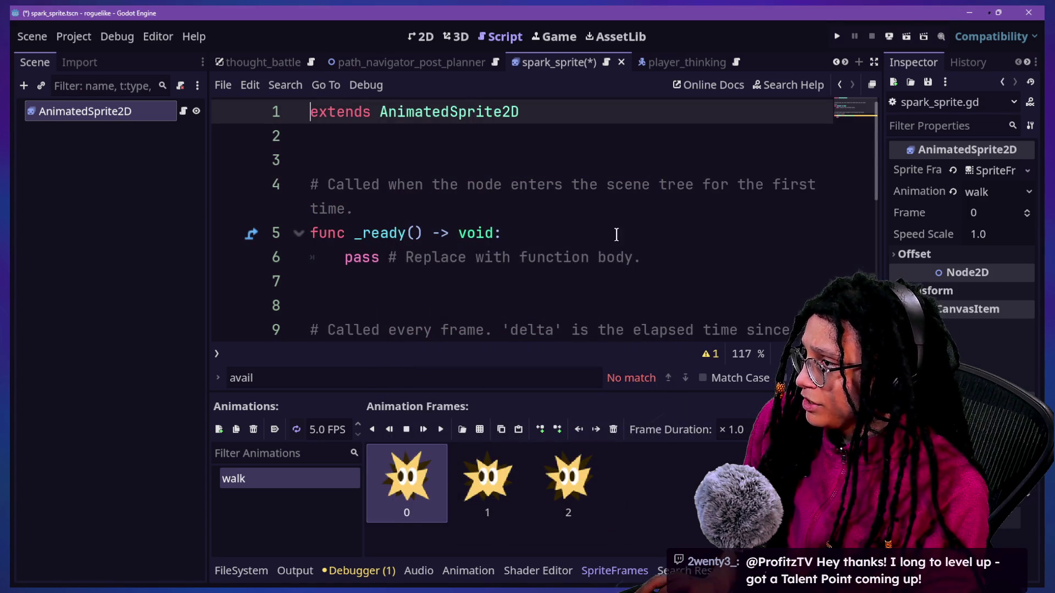
{"action": "key", "text": "ctrl+shift+End"}
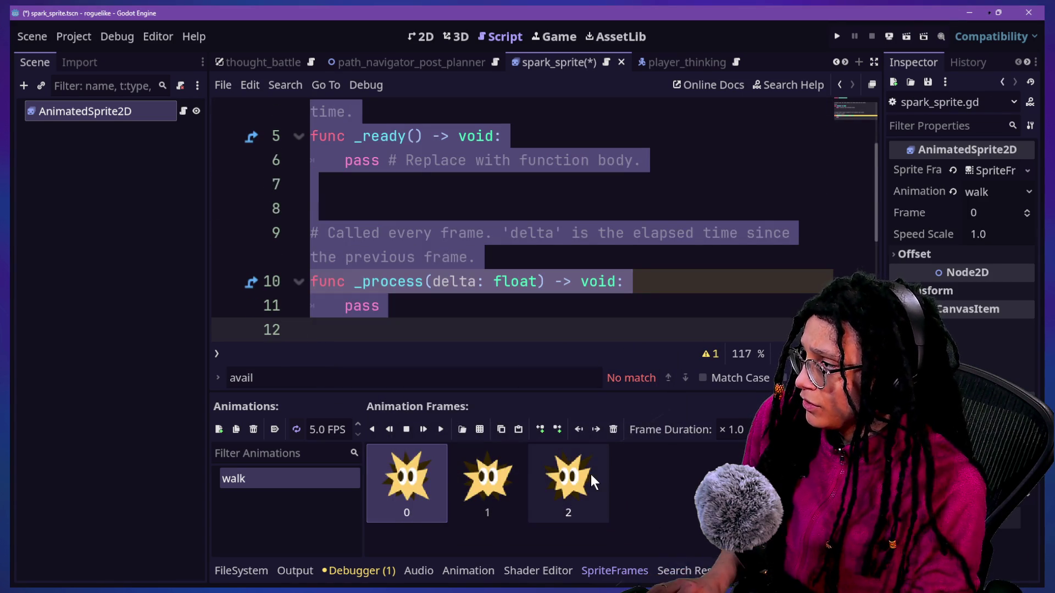
{"action": "type", "text": "func _Read"}
{"action": "key", "text": "BackSpace"}
{"action": "key", "text": "BackSpace"}
{"action": "key", "text": "BackSpace"}
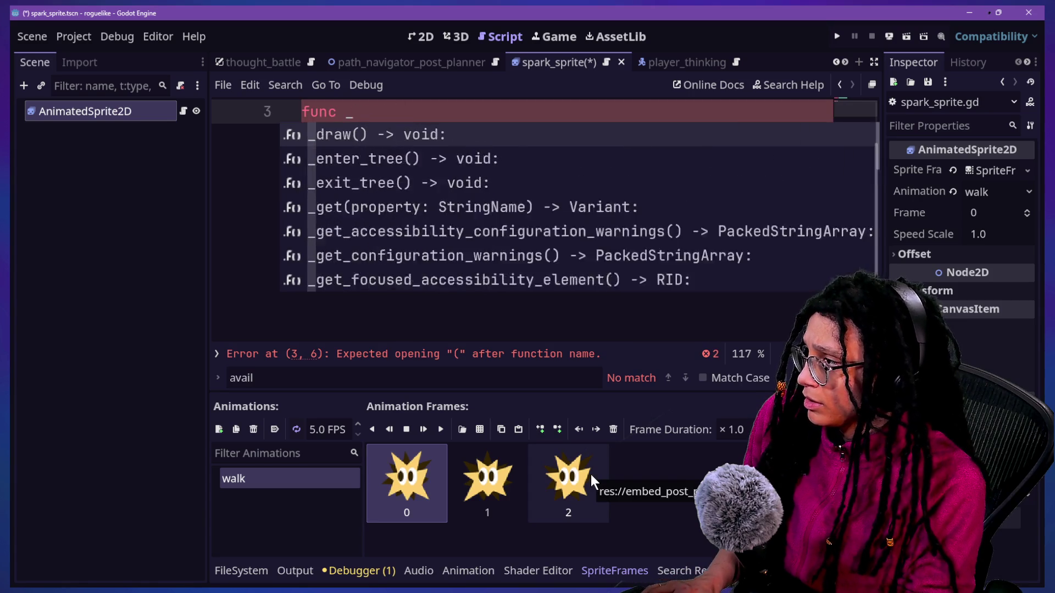
Step: Write a _ready() -> void function that calls _ready_animation()
{"action": "type", "text": "ready() -> void"}
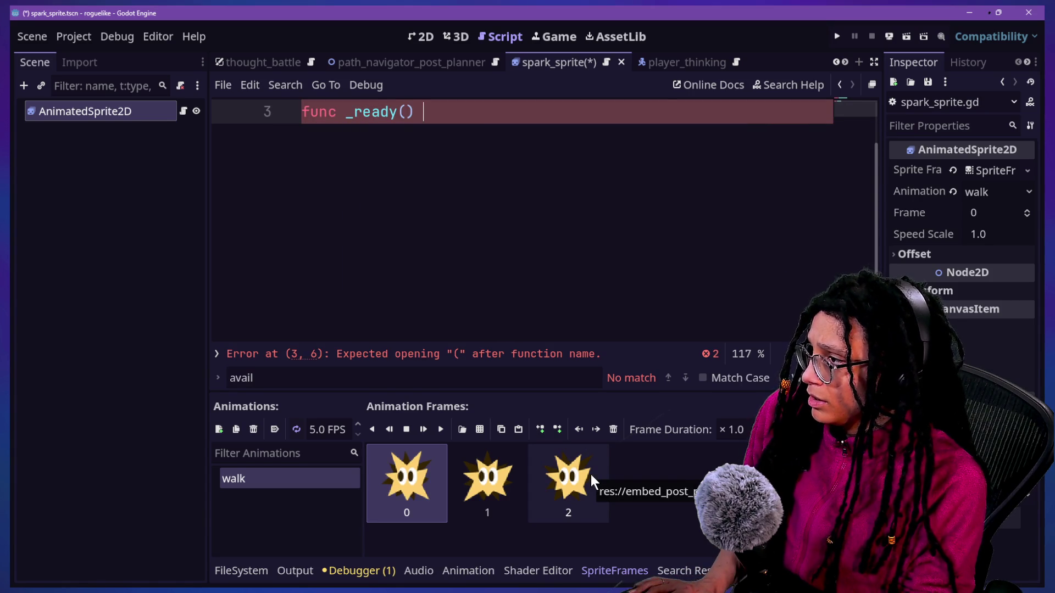
{"action": "type", "text": ":"}
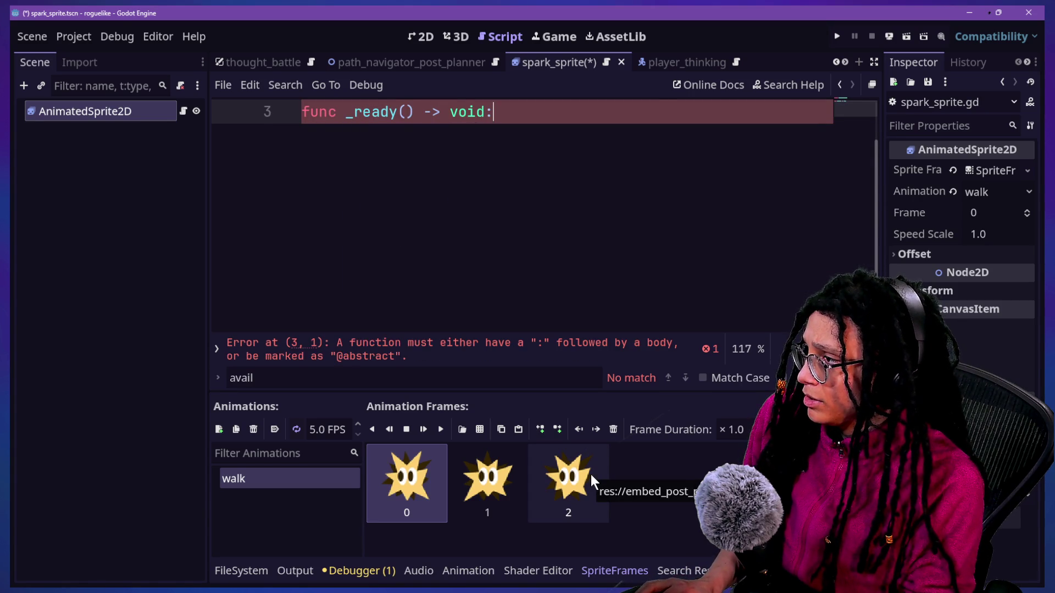
{"action": "key", "text": "Return"}
{"action": "type", "text": "ady_animation() -> void:"}
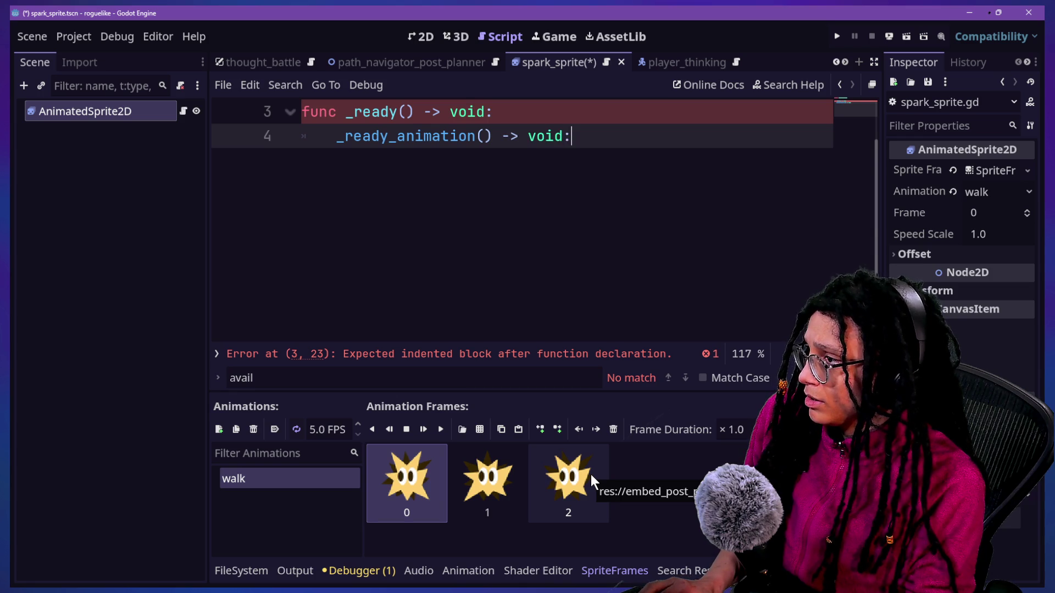
{"action": "key", "text": "Return"}
{"action": "key", "text": "ctrl+z"}
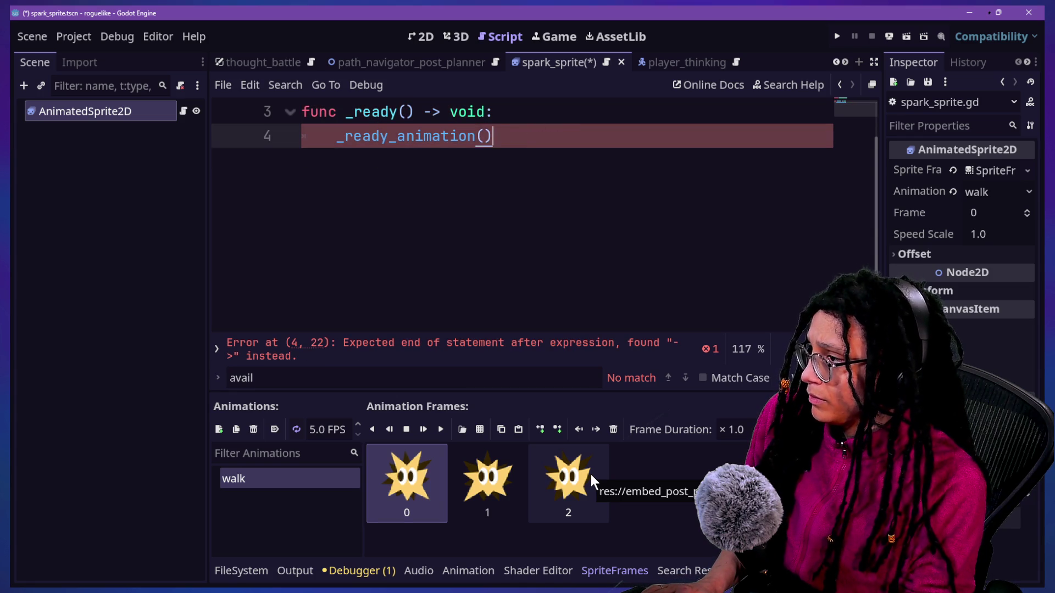
{"action": "key", "text": "ctrl+z"}
{"action": "key", "text": "Return"}
{"action": "key", "text": "BackSpace"}
Step: Define _ready_animation() -> void with play("walk") and save the spark_sprite scene
{"action": "type", "text": "func _ready_ania"}
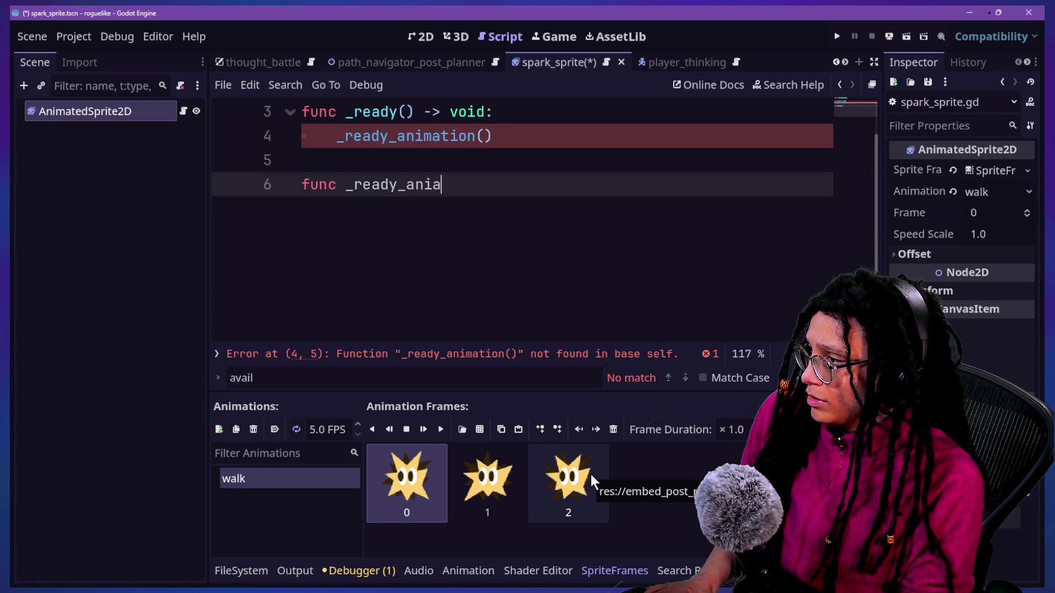
{"action": "key", "text": "BackSpace"}
{"action": "type", "text": "mation() -> "}
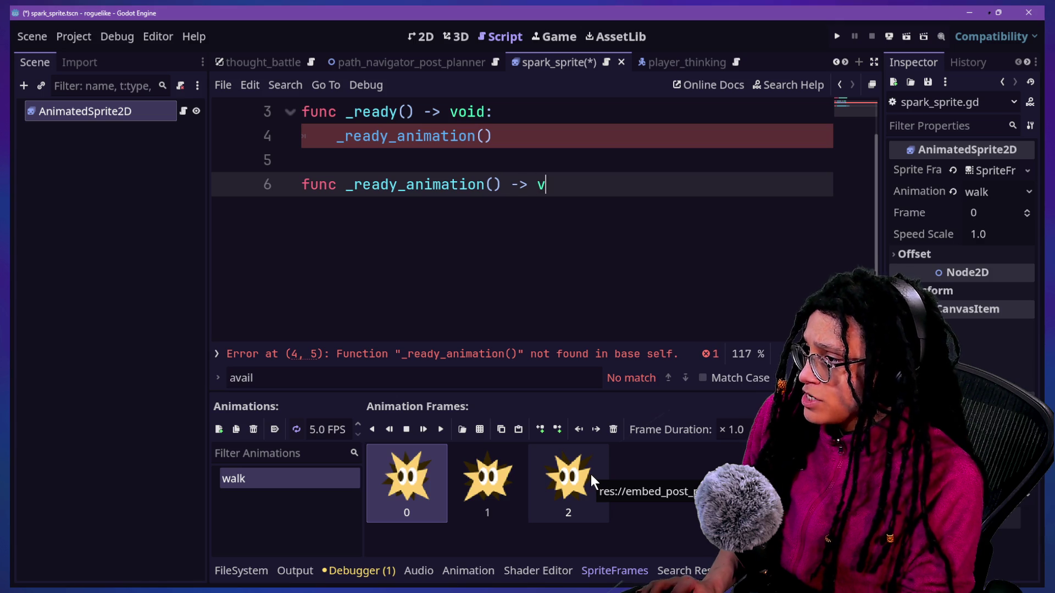
{"action": "type", "text": "voud"}
{"action": "key", "text": "Escape"}
{"action": "type", "text": ":"}
{"action": "key", "text": "Return"}
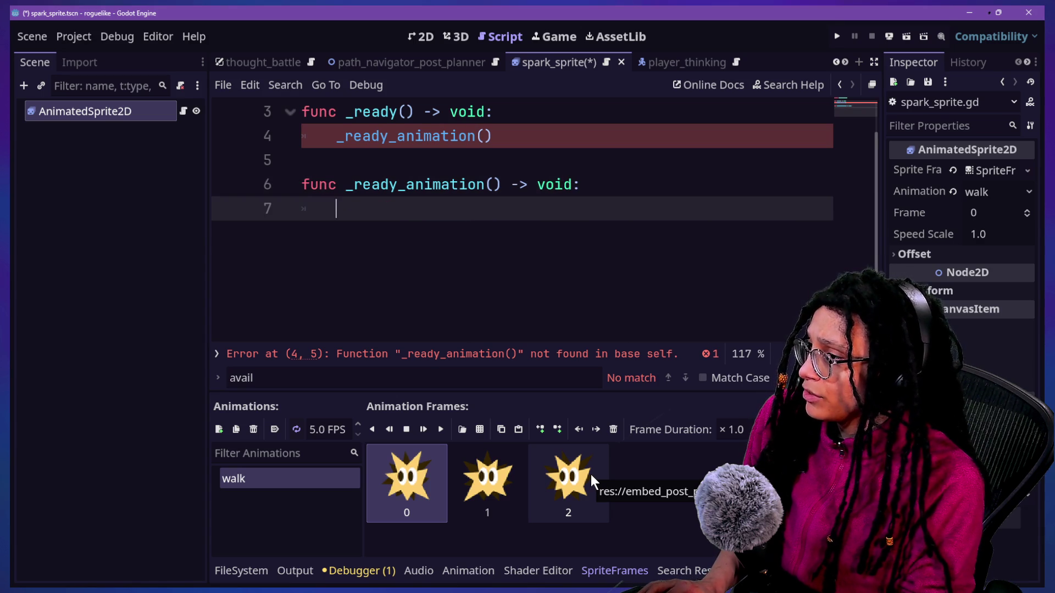
{"action": "key", "text": "BackSpace"}
{"action": "key", "text": "Return"}
{"action": "type", "text": "pla"}
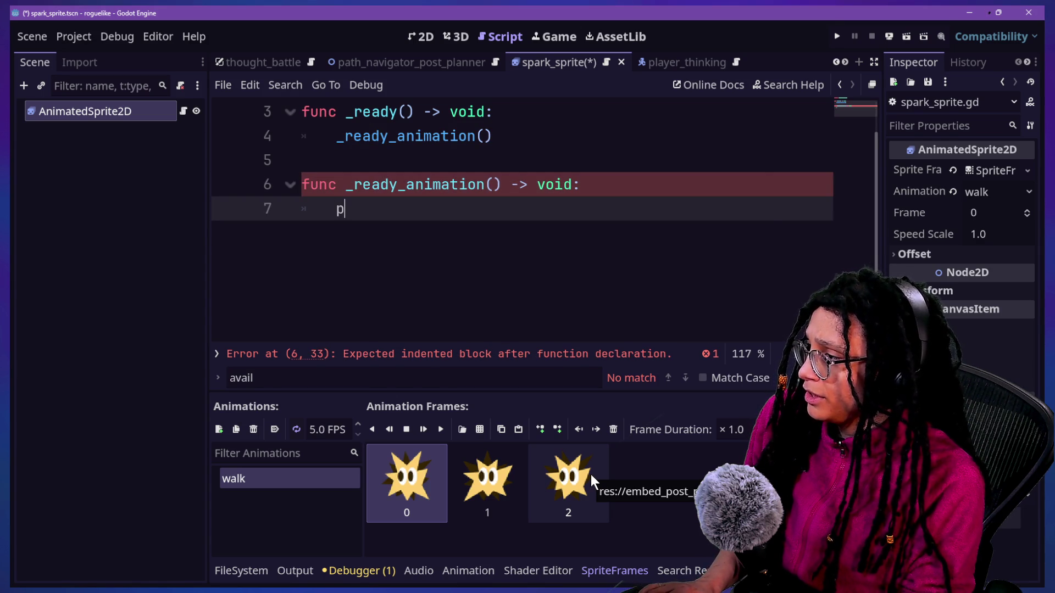
{"action": "key", "text": "Return"}
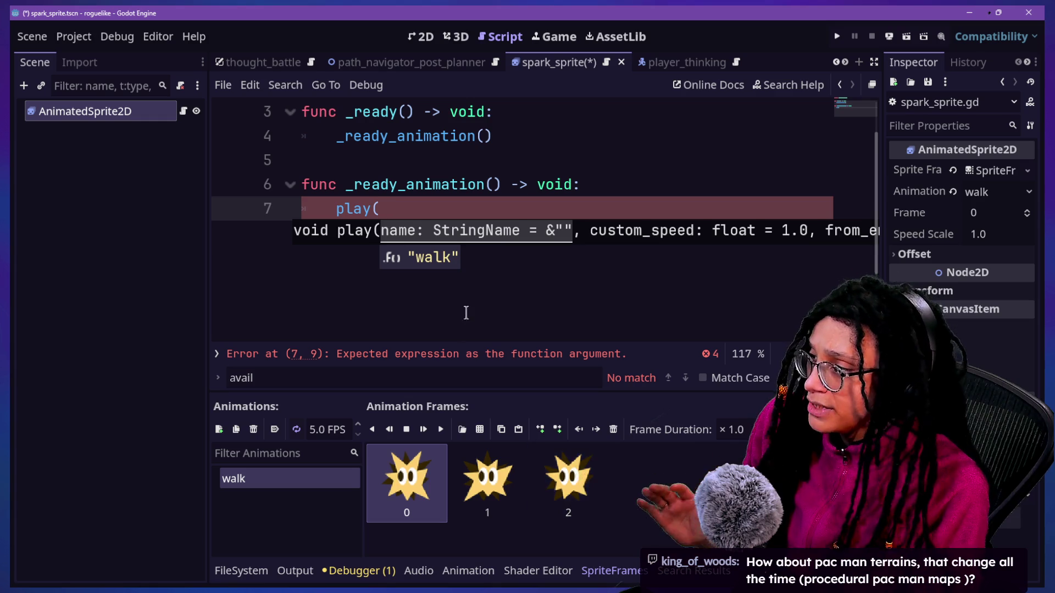
{"action": "left_click", "coordinate": [439, 258]}
{"action": "type", "text": ")"}
{"action": "key", "text": "ctrl+s"}
{"action": "left_click_drag", "start_coordinate": [334, 209], "coordinate": [451, 213]}
Step: Search all files for play("walk") and open the match in path_navigator_post_planner.gd
{"action": "key", "text": "ctrl+shift+f"}
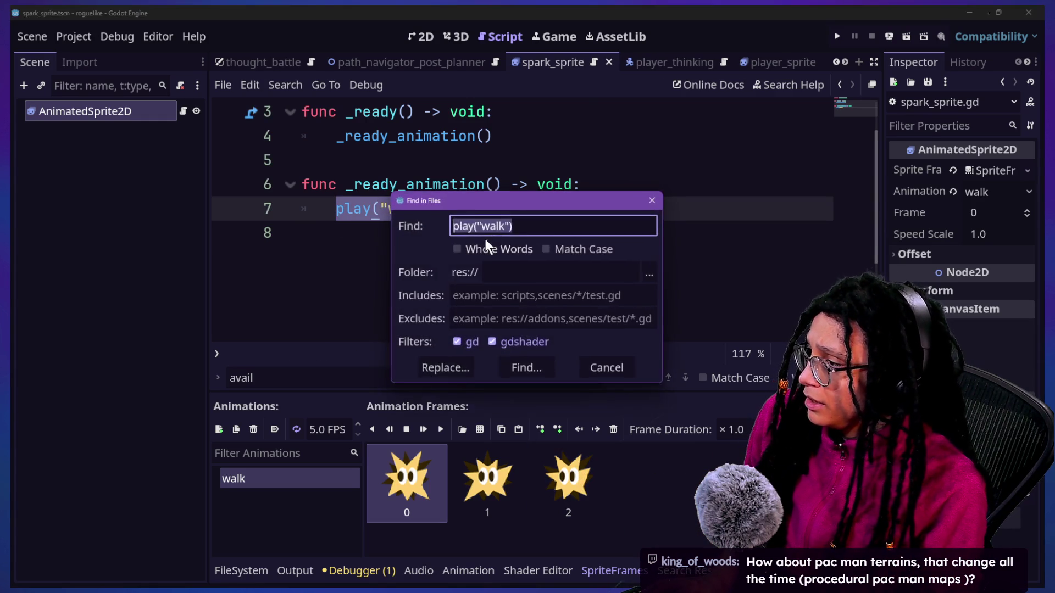
{"action": "key", "text": "Return"}
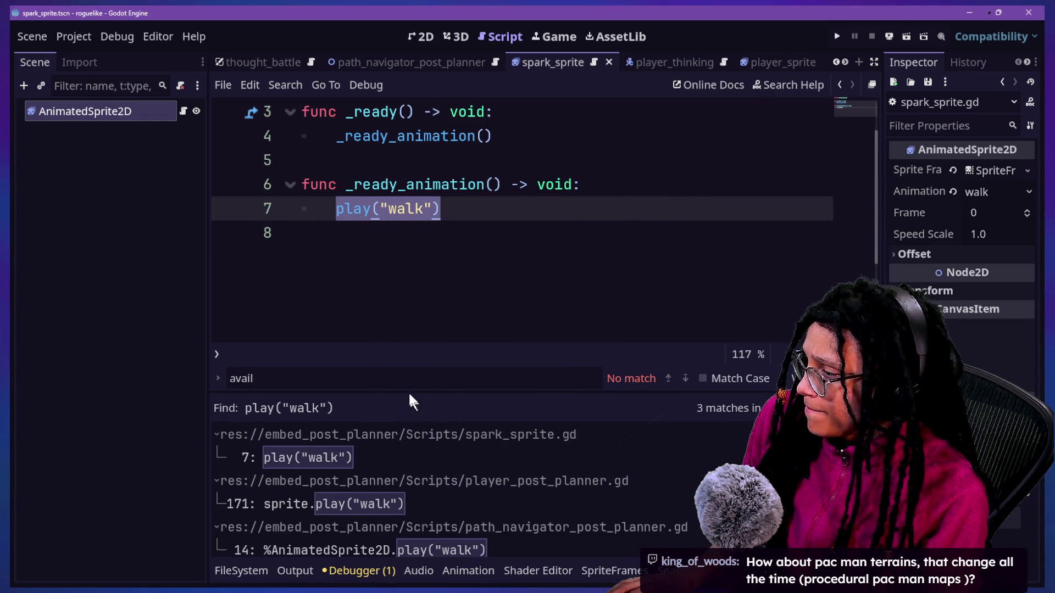
{"action": "left_click_drag", "start_coordinate": [410, 395], "coordinate": [404, 275]}
{"action": "left_click", "coordinate": [418, 435]}
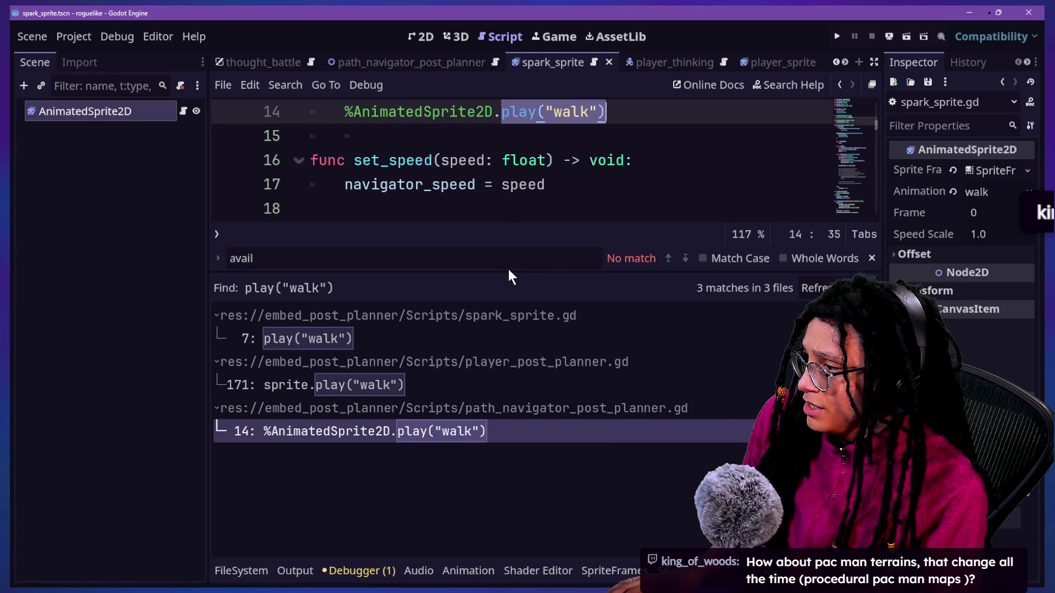
Step: Delete the duplicate _ready_animation function from the path navigator script and run the game
{"action": "left_click_drag", "start_coordinate": [508, 272], "coordinate": [528, 385]}
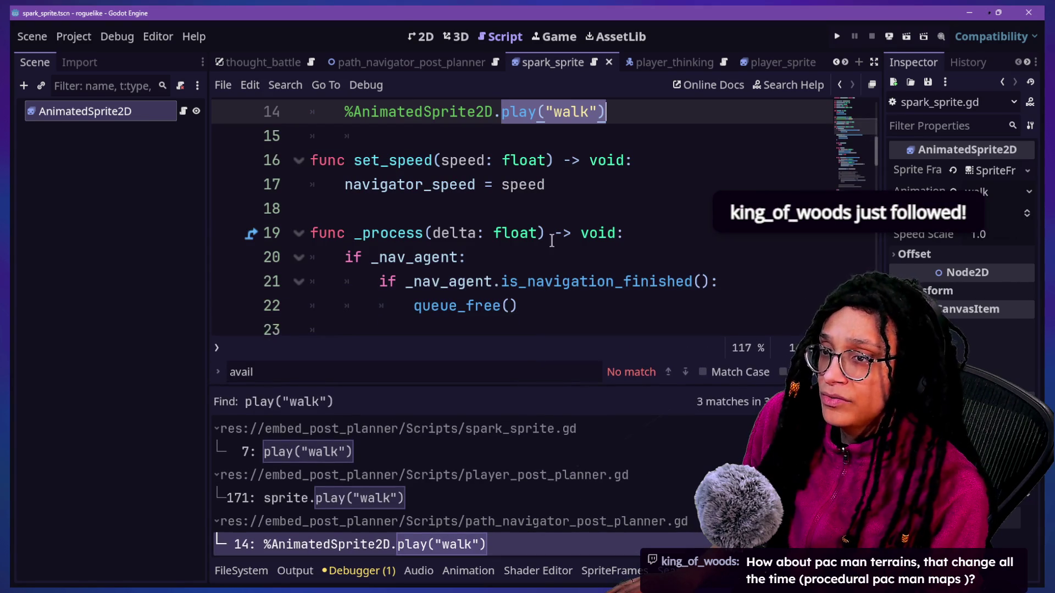
{"action": "scroll", "coordinate": [551, 241], "scroll_direction": "up", "scroll_amount": 2}
{"action": "left_click_drag", "start_coordinate": [641, 256], "coordinate": [626, 160]}
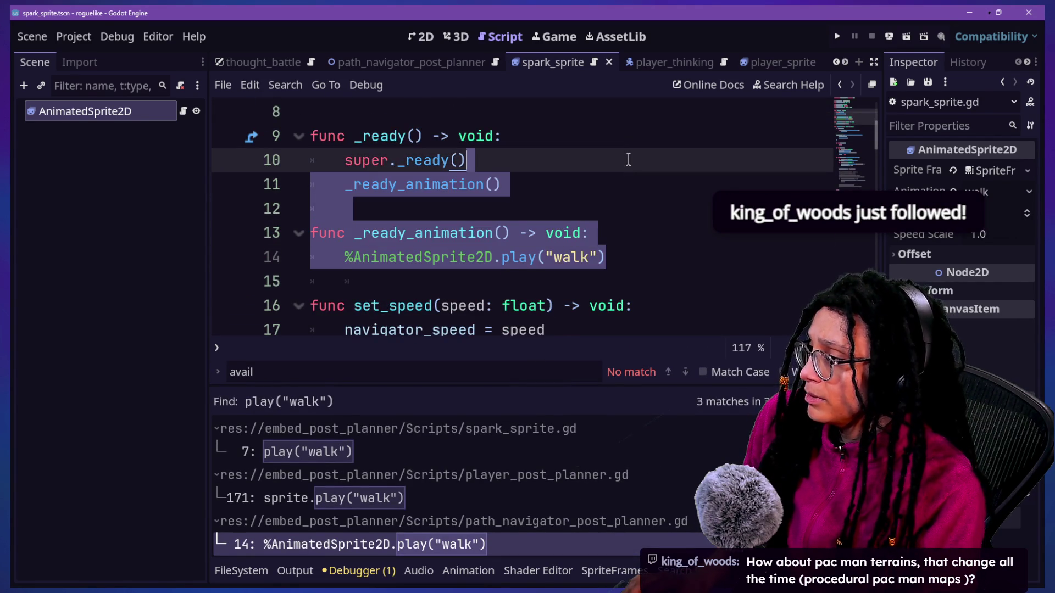
{"action": "key", "text": "BackSpace"}
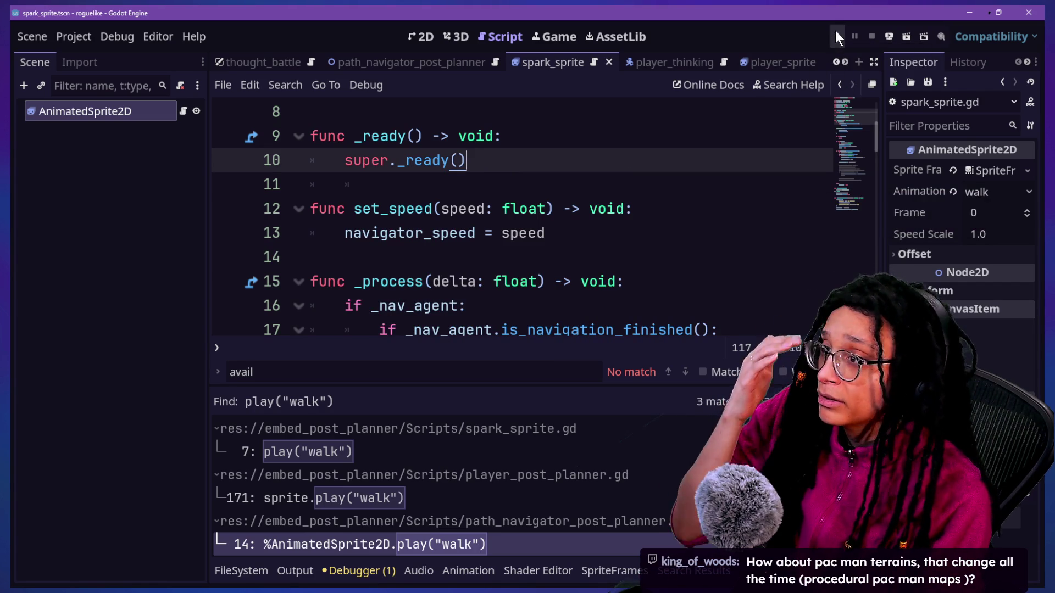
{"action": "left_click", "coordinate": [843, 35]}
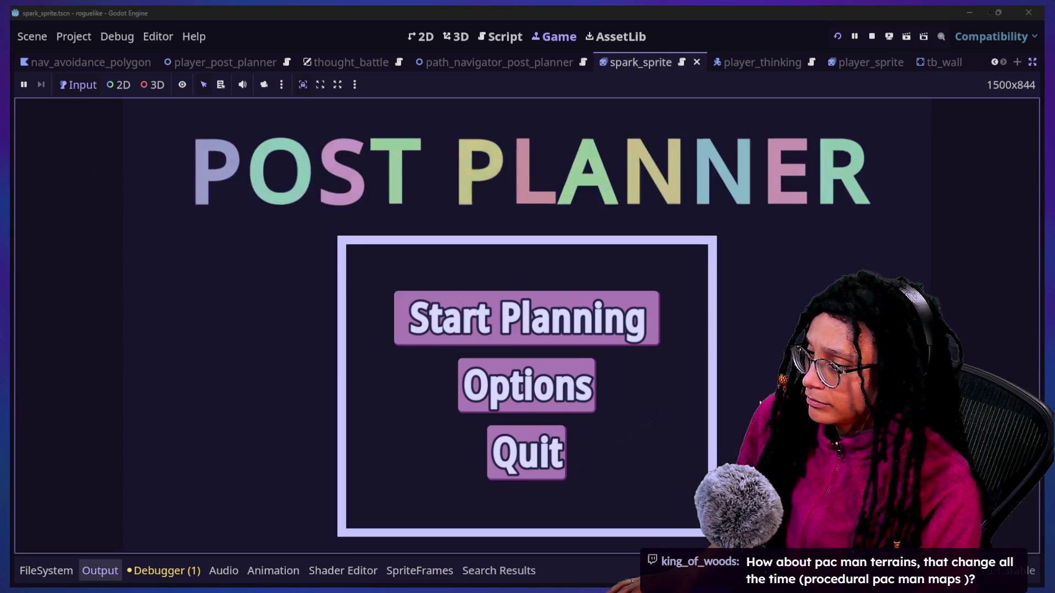
Step: Choose Start Planning on the main menu and pick the Catstagram platform to reach the spark star's room
{"action": "left_click", "coordinate": [536, 297]}
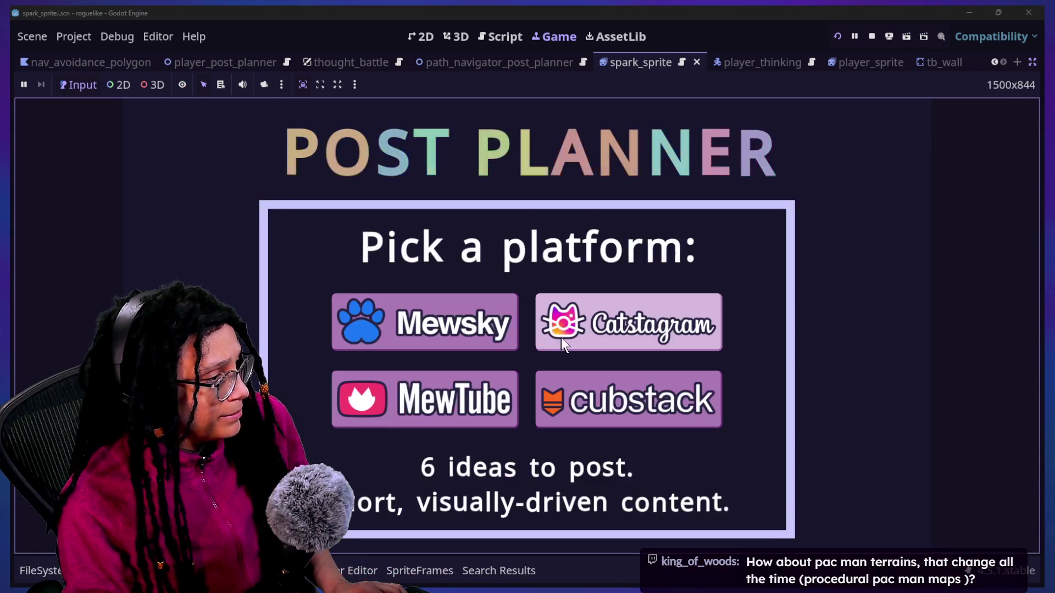
{"action": "left_click", "coordinate": [566, 325]}
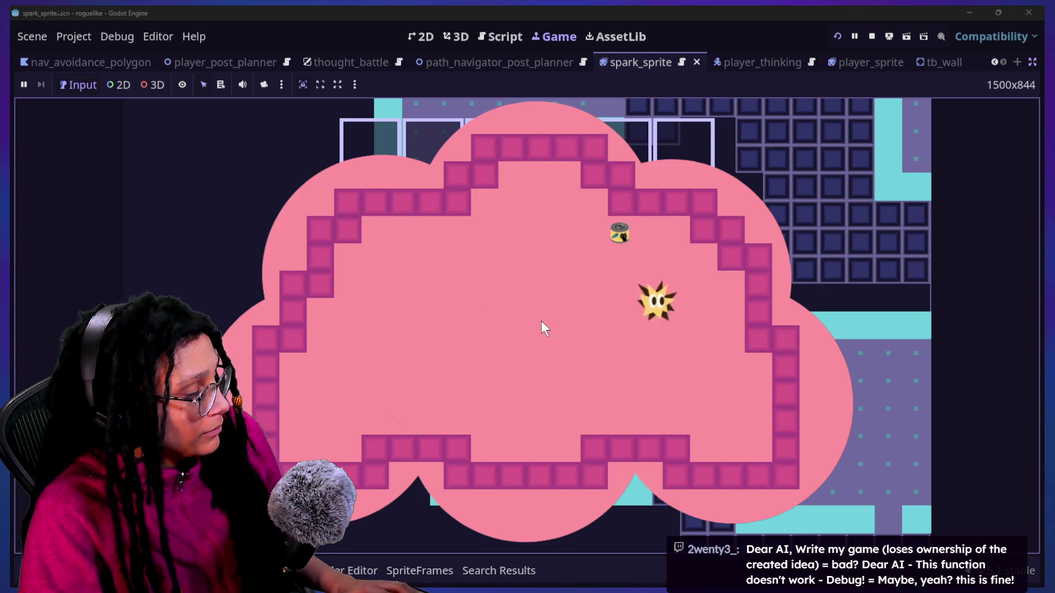
{"action": "key", "text": "alt+Tab"}
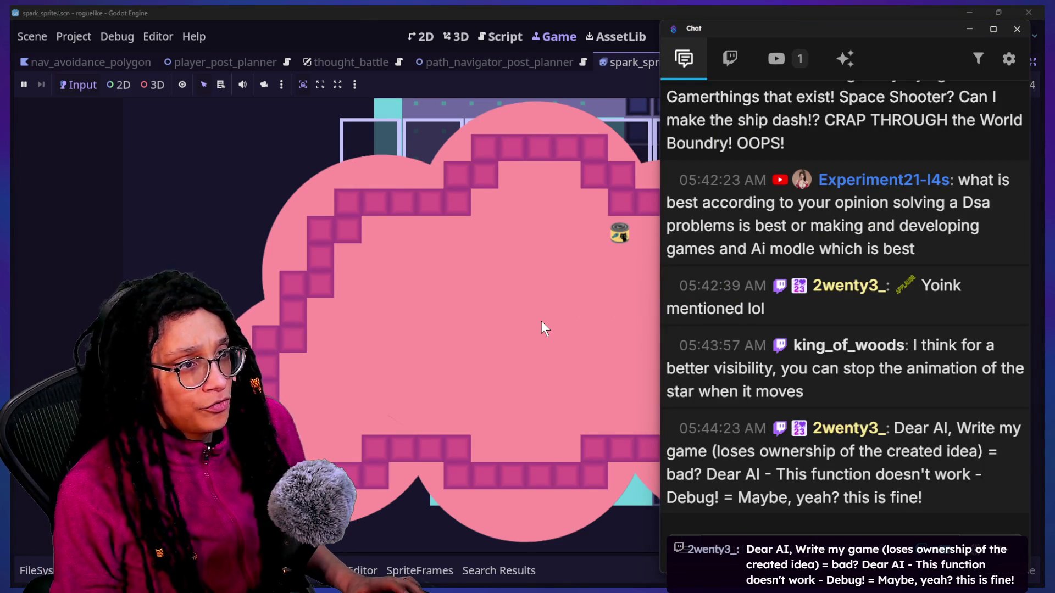
Step: Switch briefly to the Canva design in the browser, then back to the running game
{"action": "key", "text": "alt+Tab"}
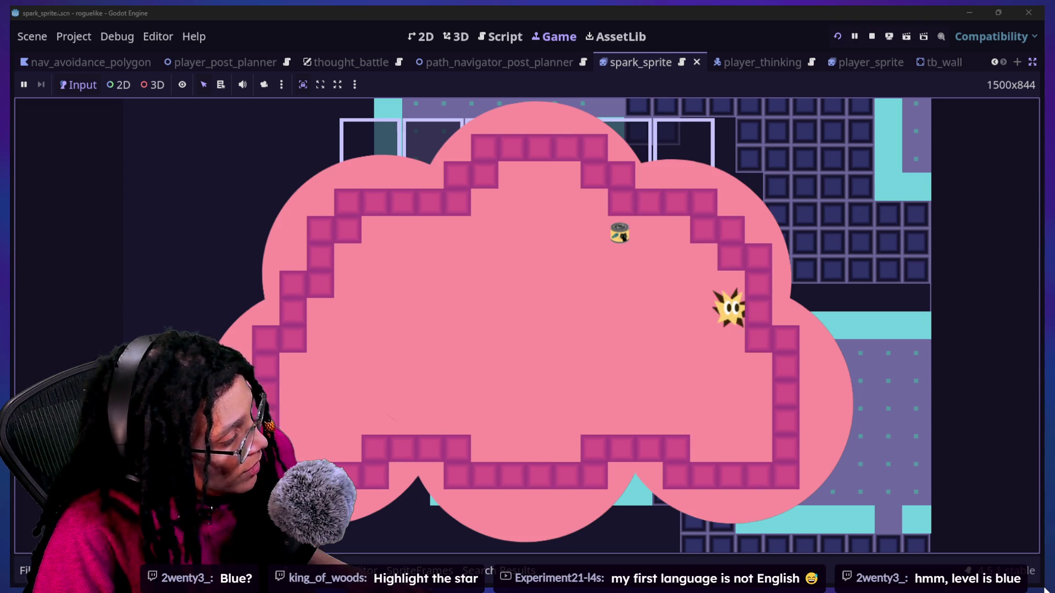
{"action": "key", "text": "alt+Tab"}
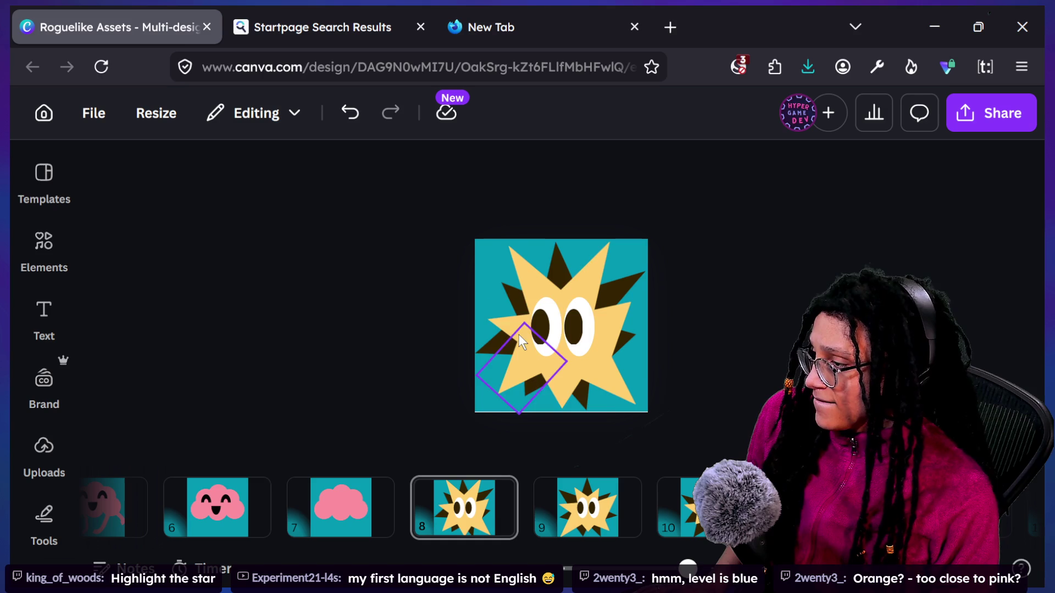
Step: Move the right dark spike up to the top of the star on page 8
{"action": "left_click", "coordinate": [519, 335]}
{"action": "scroll", "coordinate": [539, 285], "scroll_direction": "up", "scroll_amount": 3}
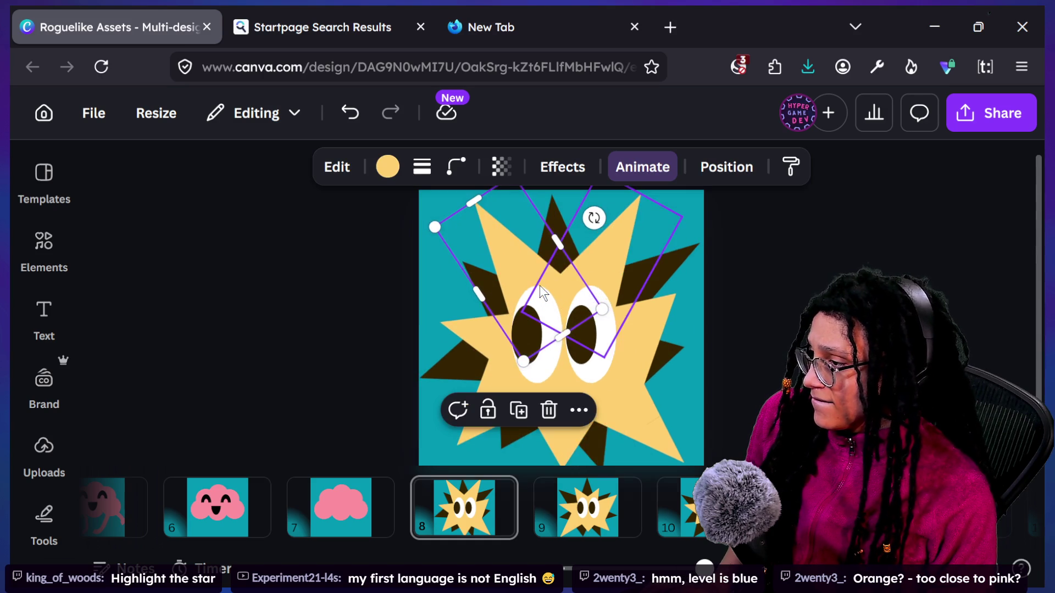
{"action": "left_click", "coordinate": [514, 460]}
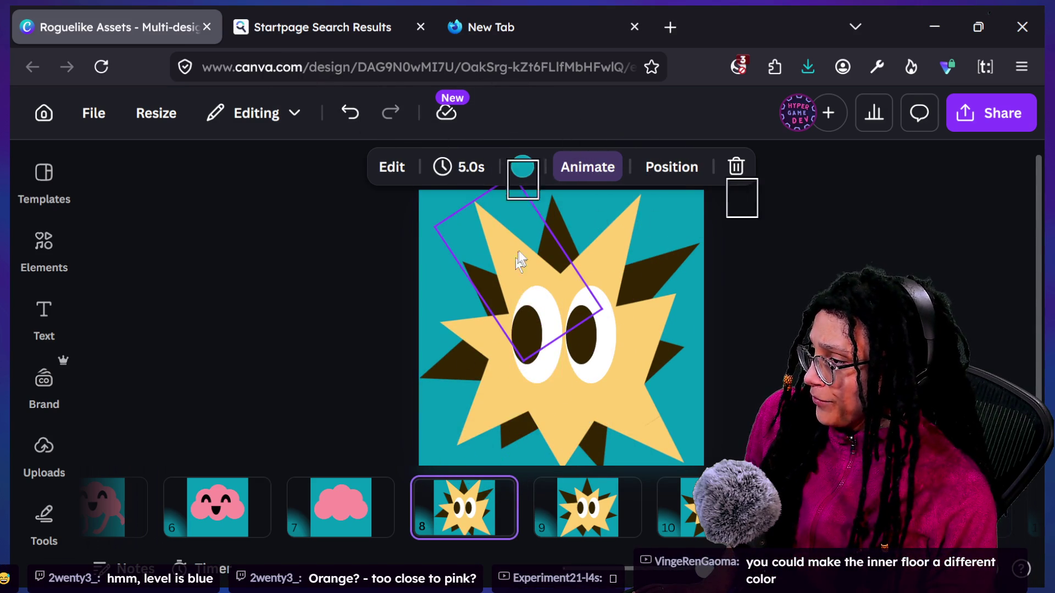
{"action": "left_click", "coordinate": [555, 215]}
{"action": "left_click", "coordinate": [615, 288]}
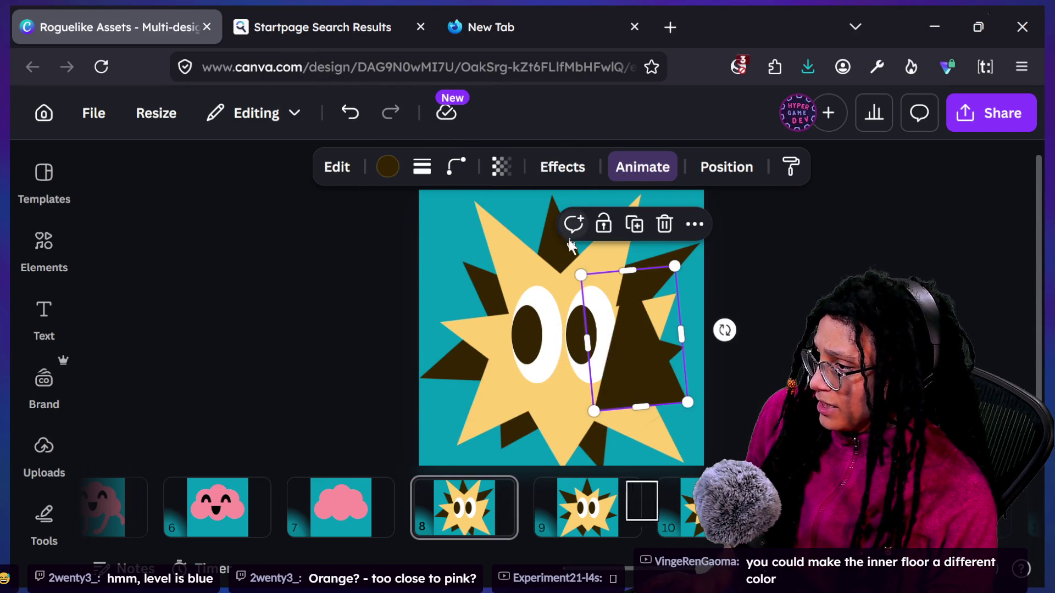
{"action": "mouse_move", "coordinate": [613, 291]}
{"action": "left_mouse_down"}
{"action": "mouse_move", "coordinate": [486, 214]}
{"action": "mouse_move", "coordinate": [477, 185]}
{"action": "left_mouse_up"}
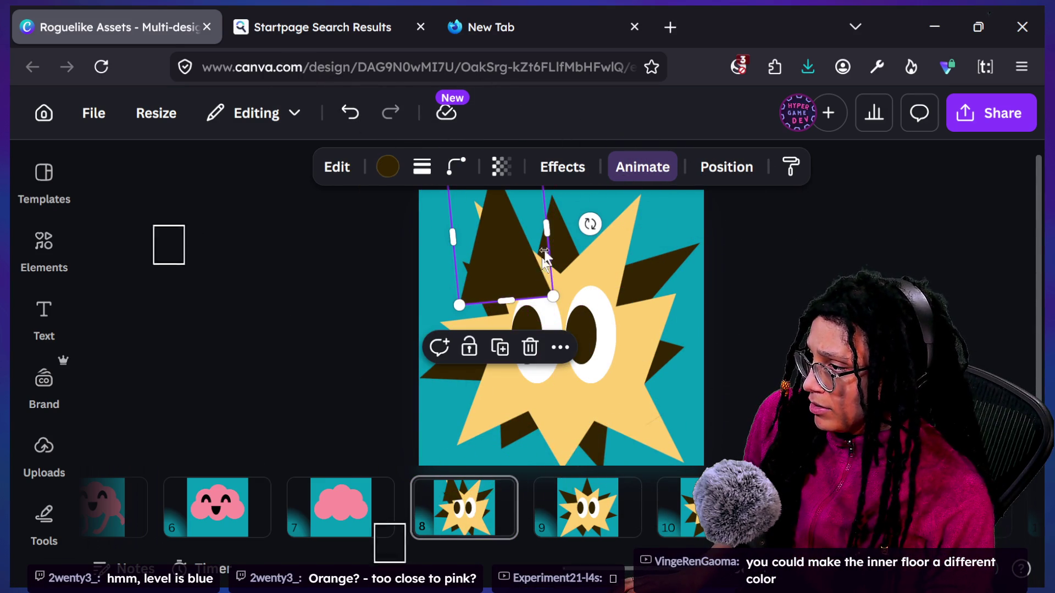
Step: Rotate the top spike to about -30°, send it behind the star and enlarge it
{"action": "mouse_move", "coordinate": [583, 220]}
{"action": "left_mouse_down"}
{"action": "mouse_move", "coordinate": [594, 195]}
{"action": "mouse_move", "coordinate": [591, 128]}
{"action": "mouse_move", "coordinate": [586, 172]}
{"action": "left_mouse_up"}
{"action": "mouse_move", "coordinate": [546, 219]}
{"action": "left_mouse_down"}
{"action": "mouse_move", "coordinate": [537, 264]}
{"action": "mouse_move", "coordinate": [532, 256]}
{"action": "left_mouse_up"}
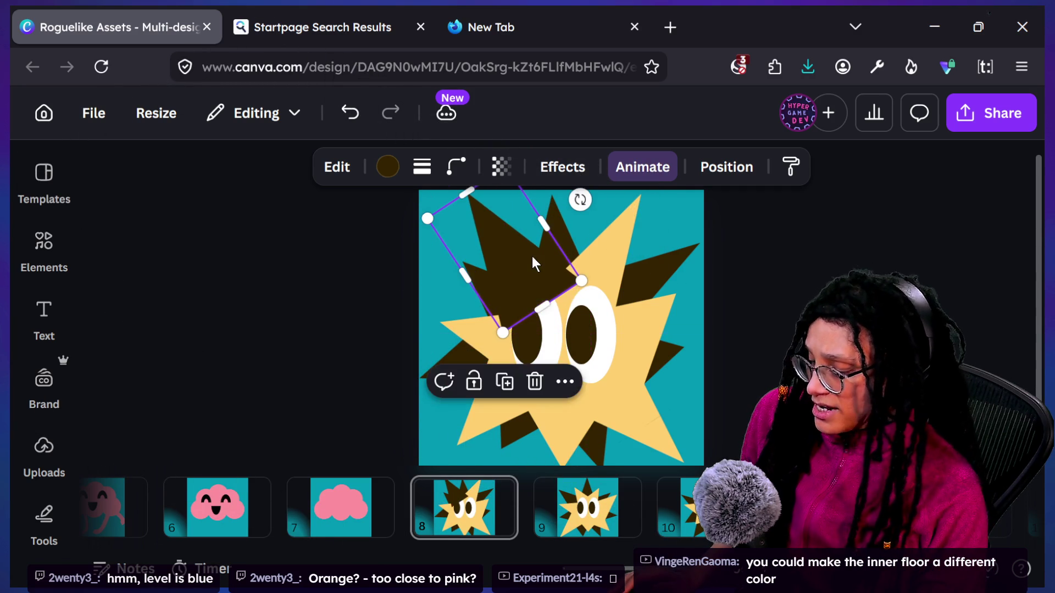
{"action": "key", "text": "ctrl+bracketleft"}
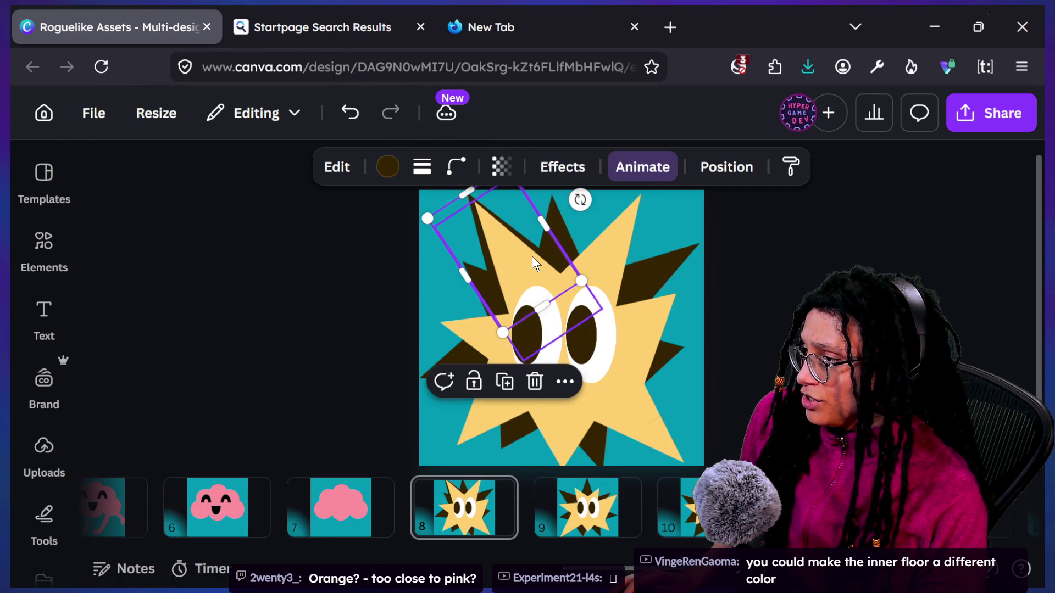
{"action": "left_click_drag", "start_coordinate": [580, 200], "coordinate": [615, 245]}
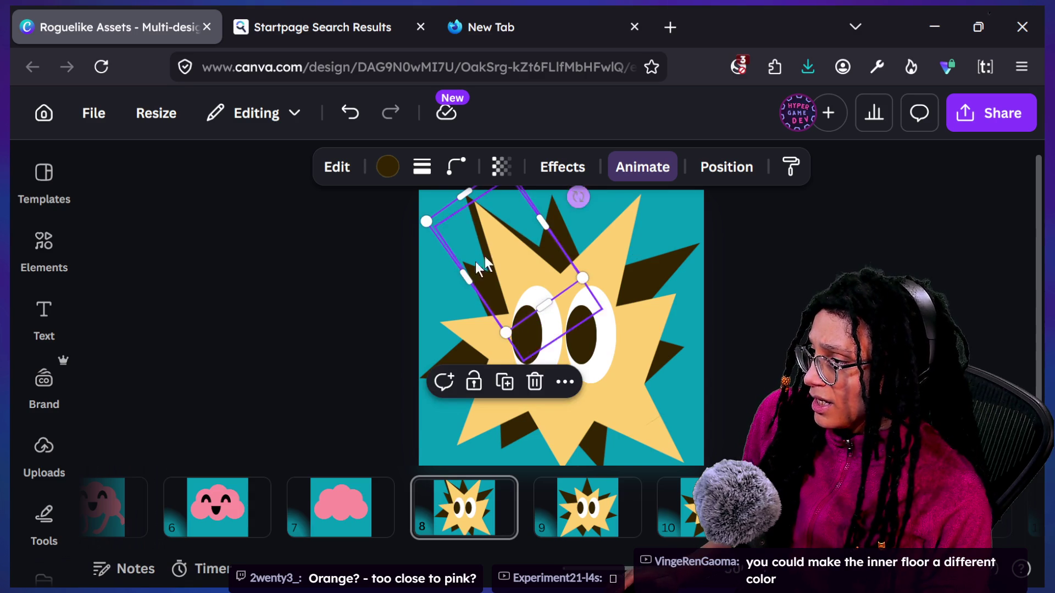
{"action": "left_click_drag", "start_coordinate": [479, 271], "coordinate": [479, 266]}
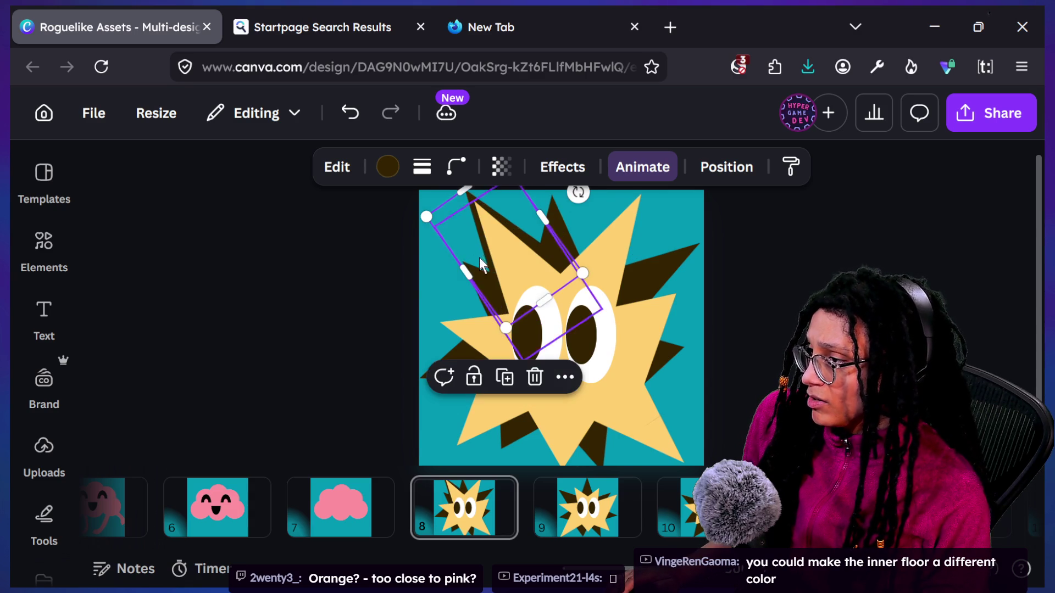
{"action": "left_click_drag", "start_coordinate": [578, 192], "coordinate": [579, 192]}
{"action": "scroll", "coordinate": [501, 221], "scroll_direction": "down", "scroll_amount": 3}
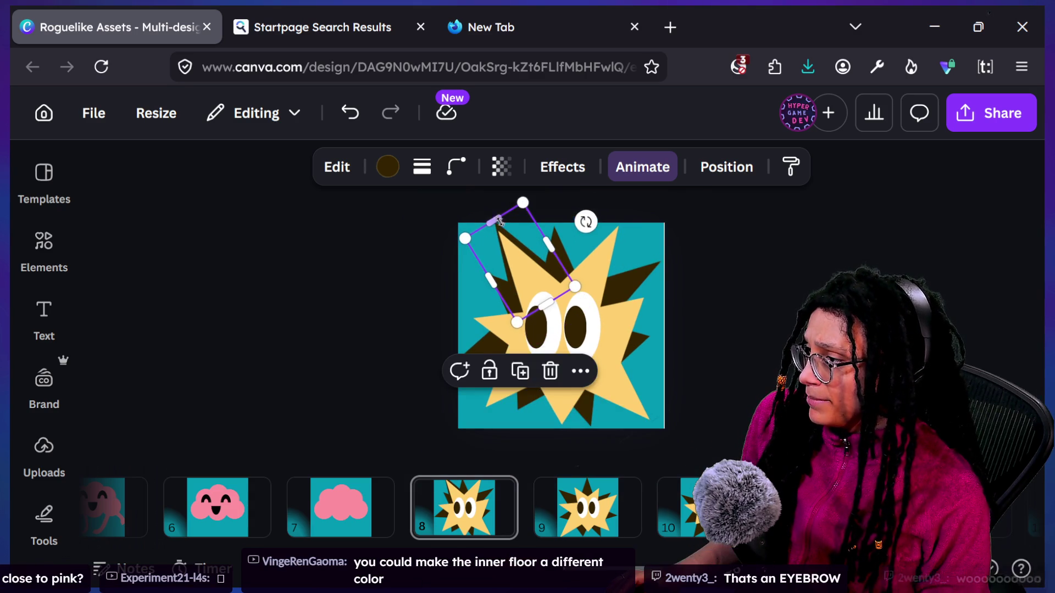
{"action": "mouse_move", "coordinate": [498, 222]}
{"action": "left_mouse_down"}
{"action": "mouse_move", "coordinate": [511, 250]}
{"action": "mouse_move", "coordinate": [507, 239]}
{"action": "left_mouse_up"}
Step: Try enlarging a yellow star piece, then undo it and restore the dark eyebrow shape
{"action": "left_click", "coordinate": [522, 263]}
{"action": "left_click", "coordinate": [462, 244]}
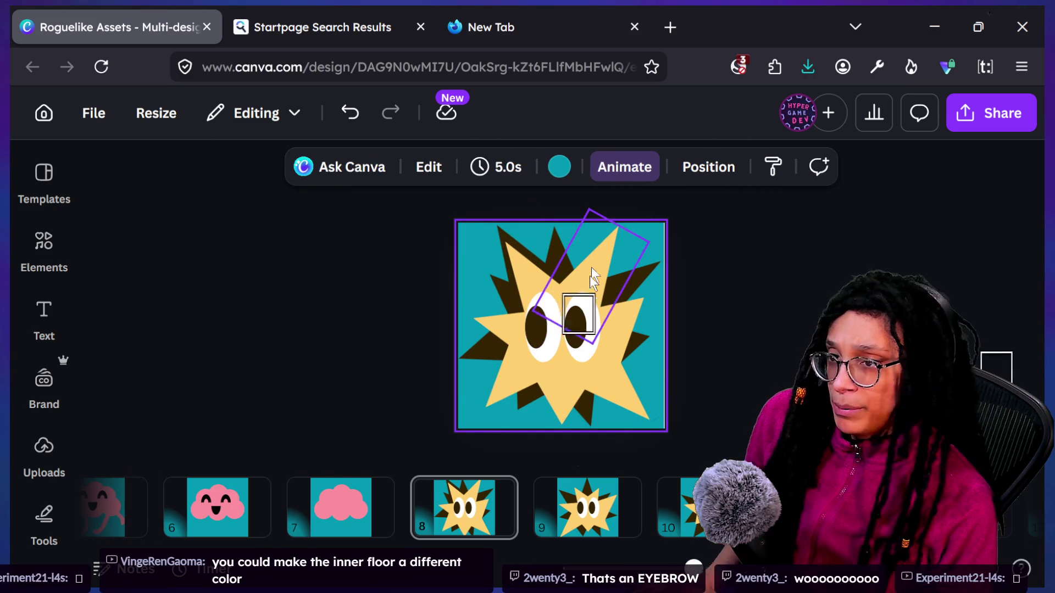
{"action": "left_click", "coordinate": [504, 237]}
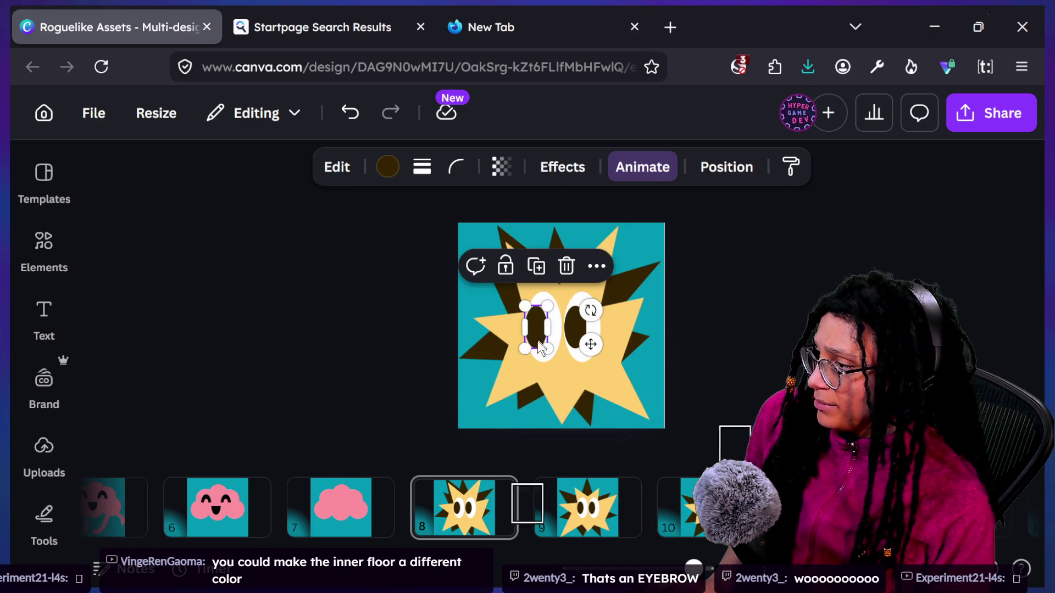
{"action": "left_click", "coordinate": [471, 347]}
{"action": "mouse_move", "coordinate": [471, 347]}
{"action": "left_mouse_down"}
{"action": "mouse_move", "coordinate": [455, 320]}
{"action": "mouse_move", "coordinate": [488, 388]}
{"action": "mouse_move", "coordinate": [489, 367]}
{"action": "left_mouse_up"}
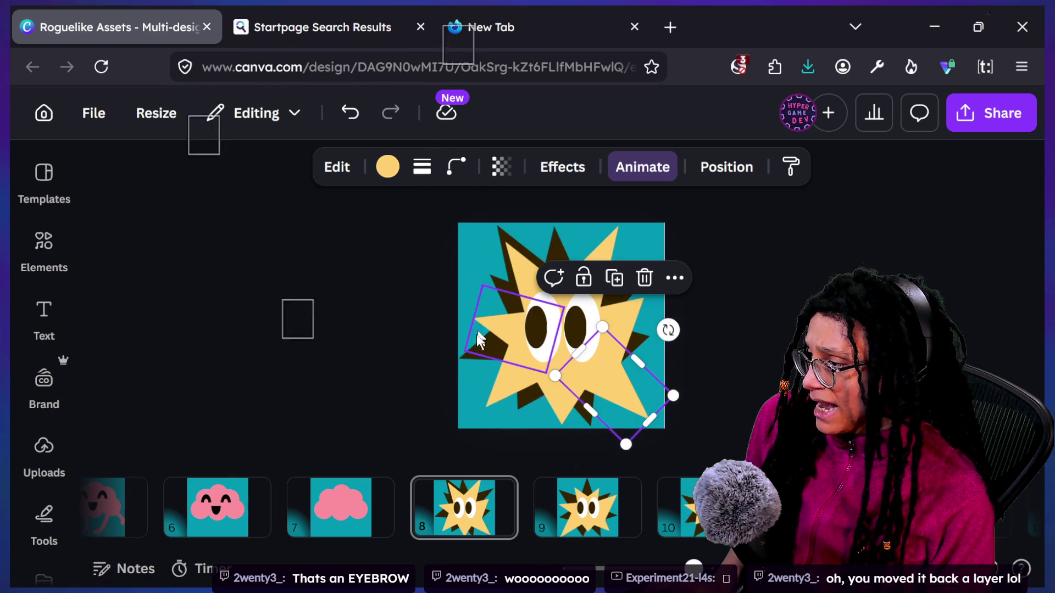
{"action": "key", "text": "ctrl+z"}
{"action": "key", "text": "ctrl+z"}
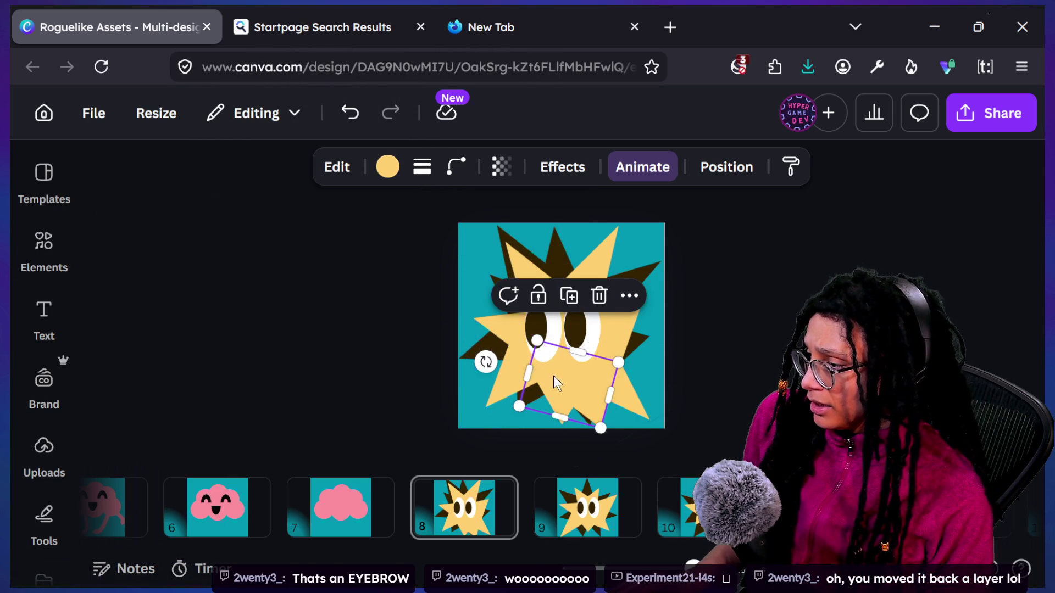
{"action": "key", "text": "ctrl+z"}
{"action": "key", "text": "ctrl+y"}
{"action": "key", "text": "ctrl+y"}
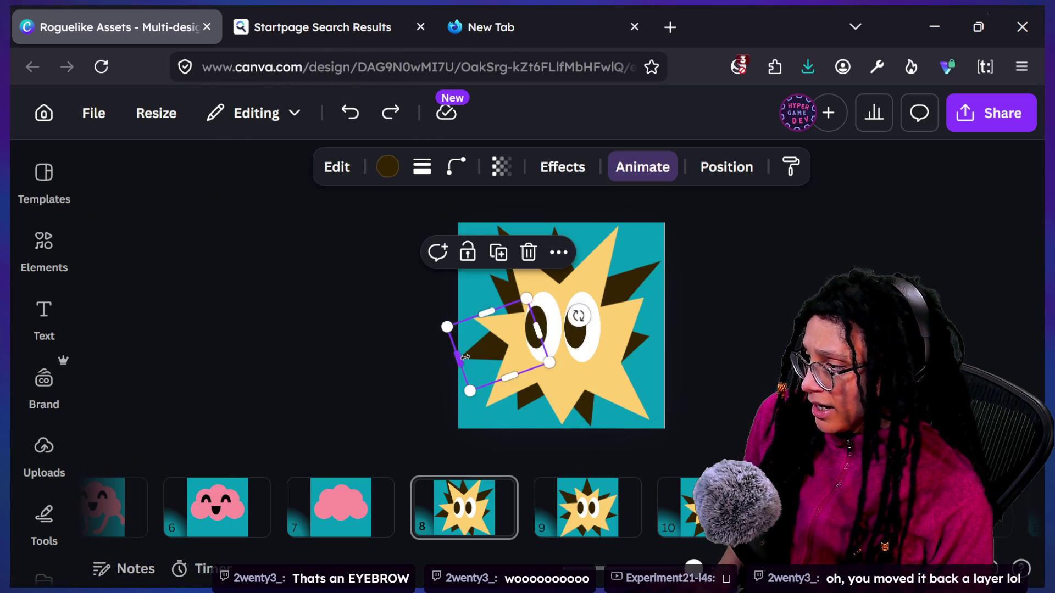
Step: Place the eyebrow over the star at about -73°; move another dark shape to the top edge
{"action": "left_click_drag", "start_coordinate": [571, 411], "coordinate": [517, 341]}
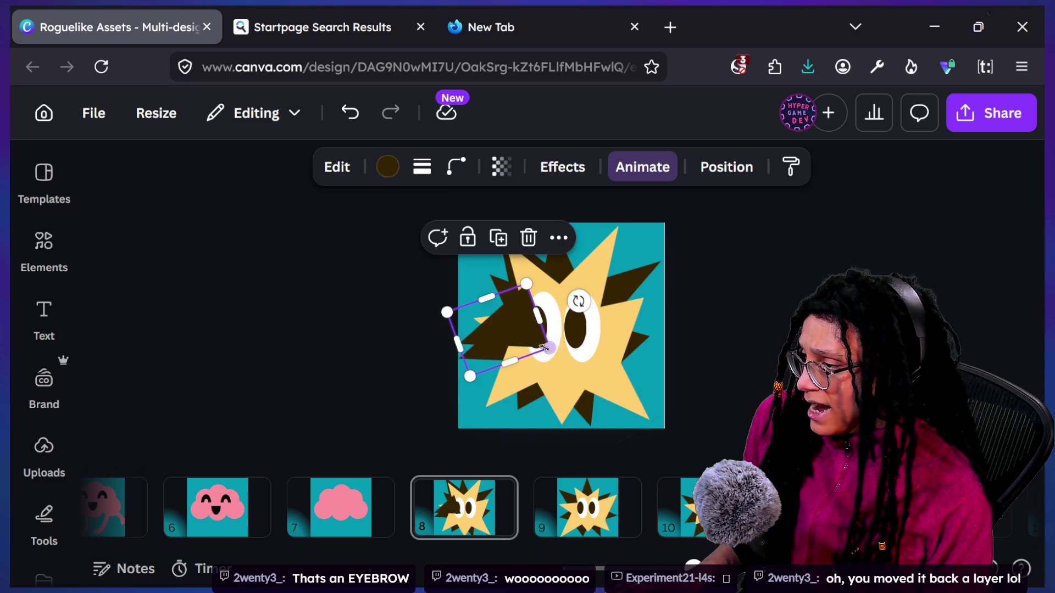
{"action": "mouse_move", "coordinate": [578, 302]}
{"action": "left_mouse_down"}
{"action": "mouse_move", "coordinate": [604, 373]}
{"action": "mouse_move", "coordinate": [573, 372]}
{"action": "left_mouse_up"}
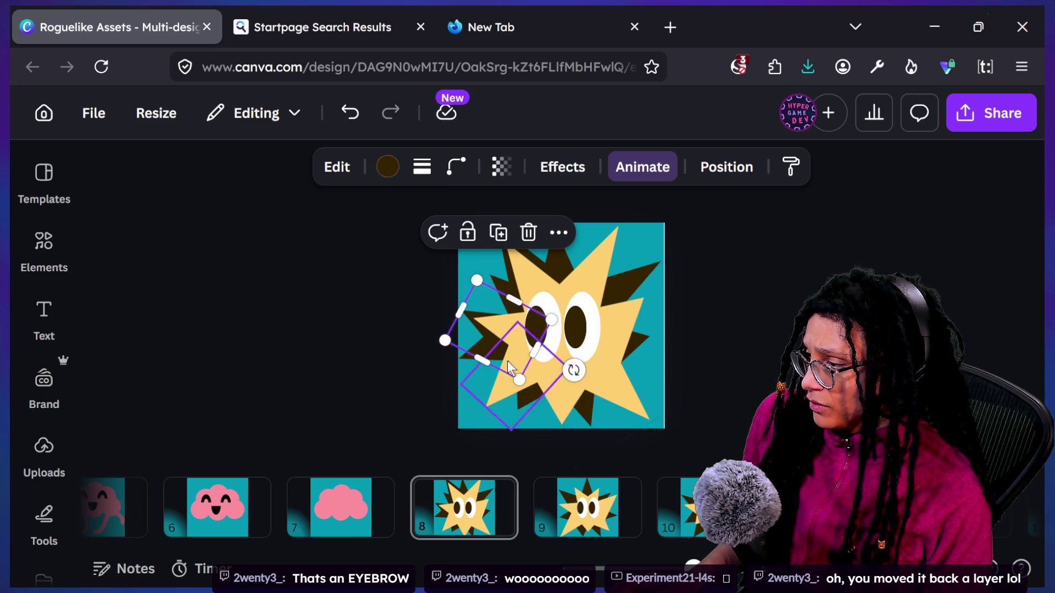
{"action": "left_click_drag", "start_coordinate": [477, 347], "coordinate": [480, 343]}
{"action": "scroll", "coordinate": [556, 362], "scroll_direction": "up", "scroll_amount": 2}
{"action": "left_click_drag", "start_coordinate": [566, 371], "coordinate": [609, 384]}
{"action": "left_click_drag", "start_coordinate": [656, 243], "coordinate": [691, 270]}
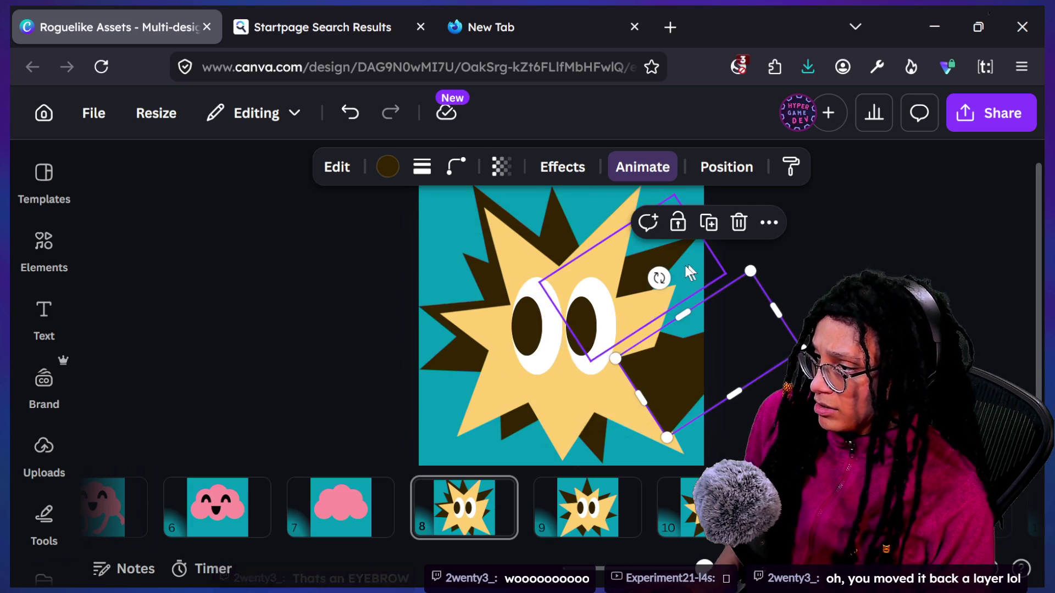
{"action": "mouse_move", "coordinate": [716, 319]}
{"action": "left_mouse_down"}
{"action": "mouse_move", "coordinate": [513, 200]}
{"action": "mouse_move", "coordinate": [519, 207]}
{"action": "left_mouse_up"}
{"action": "scroll", "coordinate": [494, 296], "scroll_direction": "up", "scroll_amount": 1}
Step: Angle the left eyebrow to about 30° behind the star, near the eyes, and resize it
{"action": "left_click", "coordinate": [490, 305]}
{"action": "mouse_move", "coordinate": [596, 235]}
{"action": "left_mouse_down"}
{"action": "mouse_move", "coordinate": [514, 290]}
{"action": "mouse_move", "coordinate": [629, 385]}
{"action": "mouse_move", "coordinate": [609, 374]}
{"action": "left_mouse_up"}
{"action": "left_click_drag", "start_coordinate": [621, 256], "coordinate": [607, 280]}
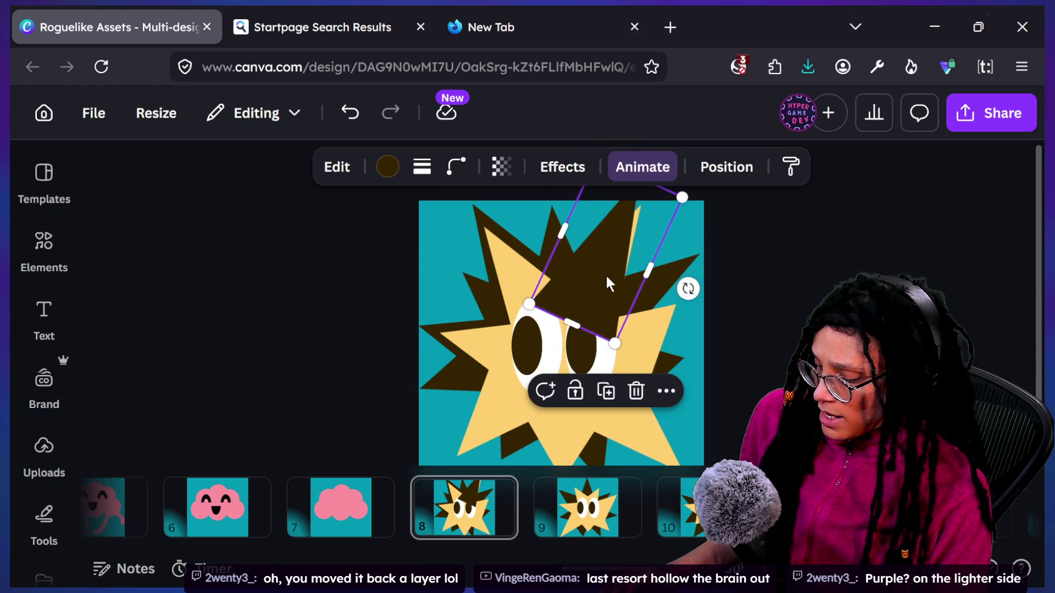
{"action": "key", "text": "ctrl+bracketleft"}
{"action": "key", "text": "ctrl+bracketleft"}
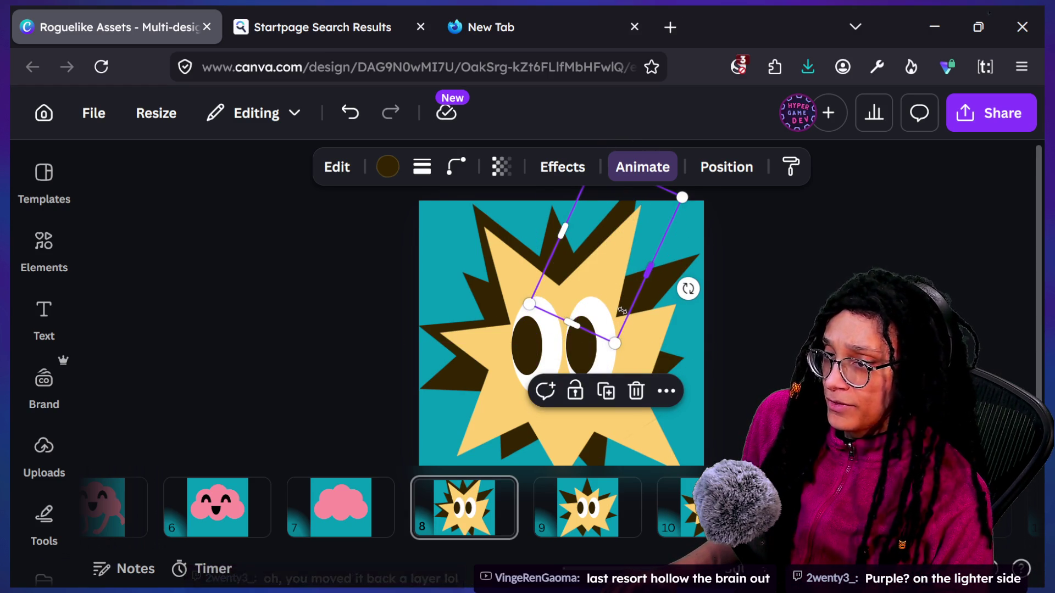
{"action": "mouse_move", "coordinate": [686, 288]}
{"action": "left_mouse_down"}
{"action": "mouse_move", "coordinate": [682, 317]}
{"action": "mouse_move", "coordinate": [683, 290]}
{"action": "mouse_move", "coordinate": [683, 314]}
{"action": "mouse_move", "coordinate": [683, 299]}
{"action": "left_mouse_up"}
{"action": "mouse_move", "coordinate": [614, 256]}
{"action": "left_mouse_down"}
{"action": "mouse_move", "coordinate": [585, 242]}
{"action": "mouse_move", "coordinate": [618, 262]}
{"action": "left_mouse_up"}
{"action": "left_click_drag", "start_coordinate": [688, 305], "coordinate": [725, 332]}
{"action": "left_click_drag", "start_coordinate": [655, 193], "coordinate": [651, 217]}
{"action": "mouse_move", "coordinate": [611, 246]}
{"action": "left_mouse_down"}
{"action": "mouse_move", "coordinate": [594, 242]}
{"action": "mouse_move", "coordinate": [614, 263]}
{"action": "left_mouse_up"}
{"action": "mouse_move", "coordinate": [642, 206]}
{"action": "left_mouse_down"}
{"action": "mouse_move", "coordinate": [636, 351]}
{"action": "mouse_move", "coordinate": [730, 418]}
{"action": "left_mouse_up"}
{"action": "key", "text": "ctrl+z"}
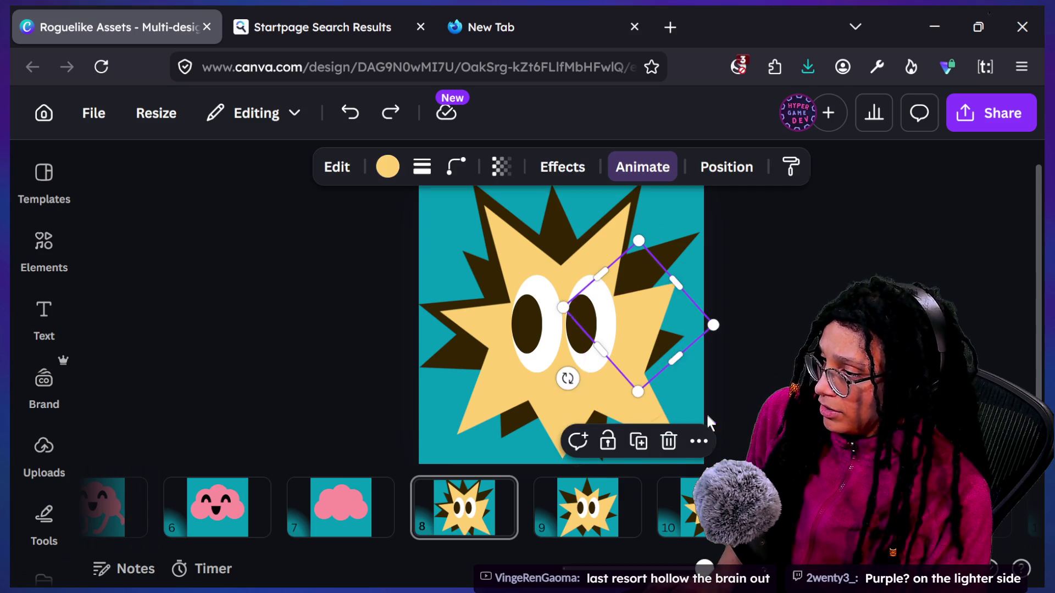
Step: Move a dark brown spike beside the right eye as a 45° diamond
{"action": "left_click", "coordinate": [687, 355]}
{"action": "left_click_drag", "start_coordinate": [688, 354], "coordinate": [674, 367]}
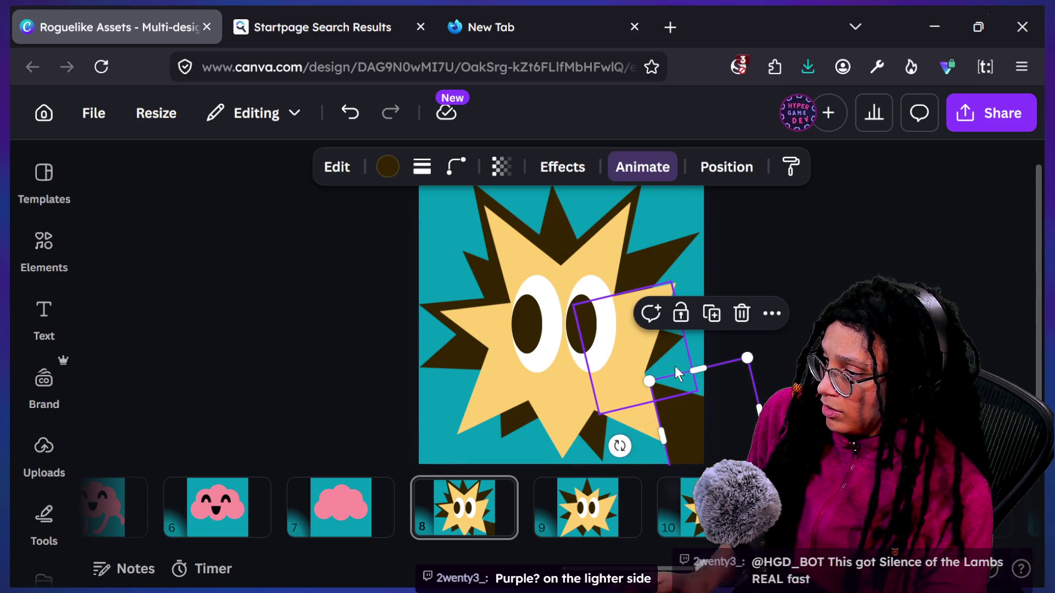
{"action": "left_click_drag", "start_coordinate": [691, 409], "coordinate": [636, 280]}
{"action": "mouse_move", "coordinate": [563, 314]}
{"action": "left_mouse_down"}
{"action": "mouse_move", "coordinate": [618, 387]}
{"action": "mouse_move", "coordinate": [584, 353]}
{"action": "left_mouse_up"}
{"action": "mouse_move", "coordinate": [615, 308]}
{"action": "left_mouse_down"}
{"action": "mouse_move", "coordinate": [613, 336]}
{"action": "mouse_move", "coordinate": [614, 328]}
{"action": "left_mouse_up"}
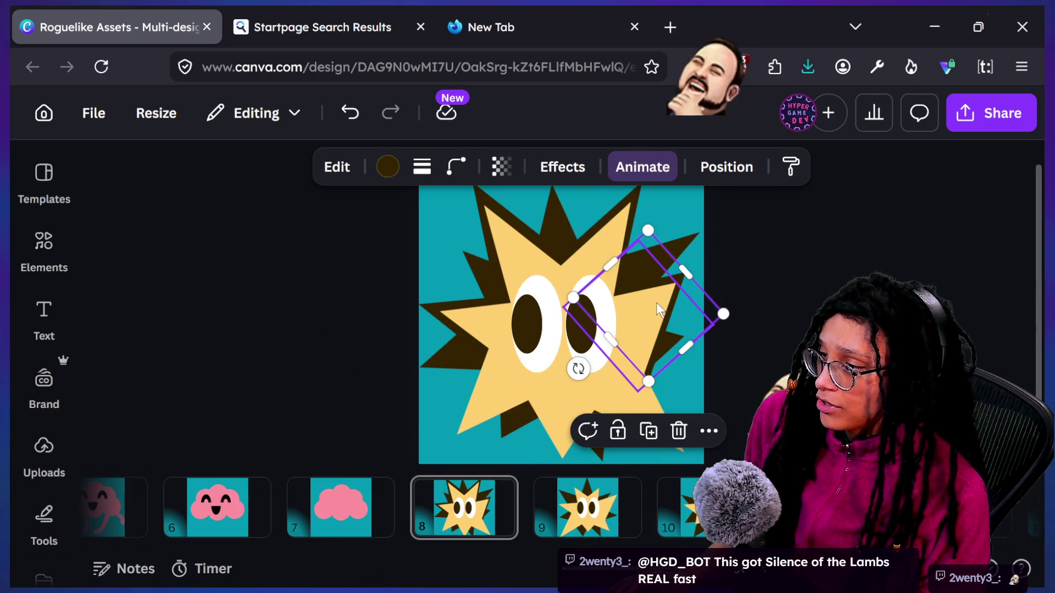
{"action": "left_click", "coordinate": [763, 319]}
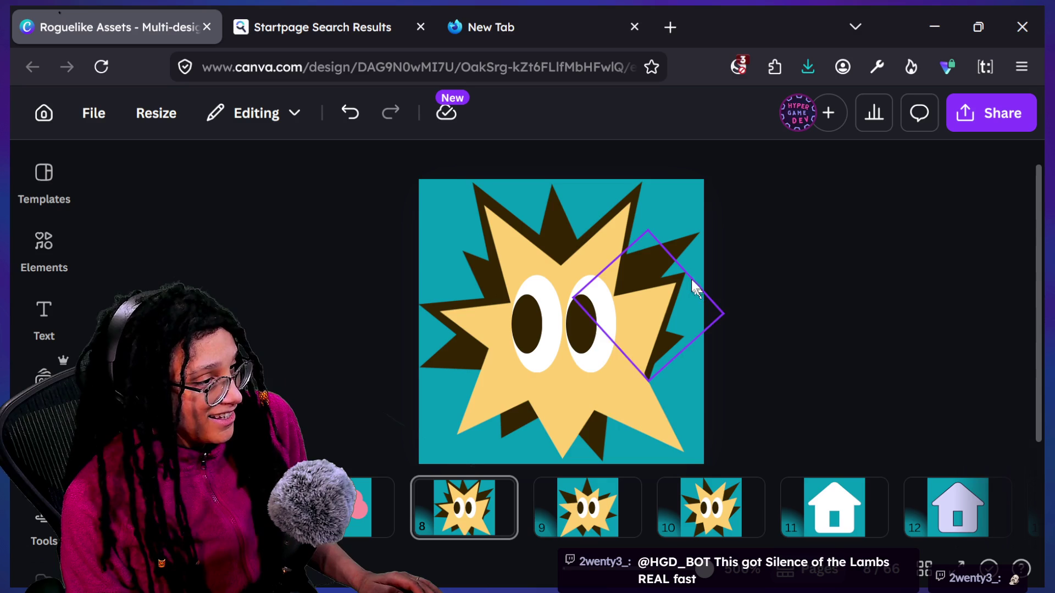
Step: Enlarge the dark diamond slightly from its corner handle
{"action": "left_click", "coordinate": [682, 283]}
{"action": "left_click", "coordinate": [682, 282]}
{"action": "left_click", "coordinate": [676, 280]}
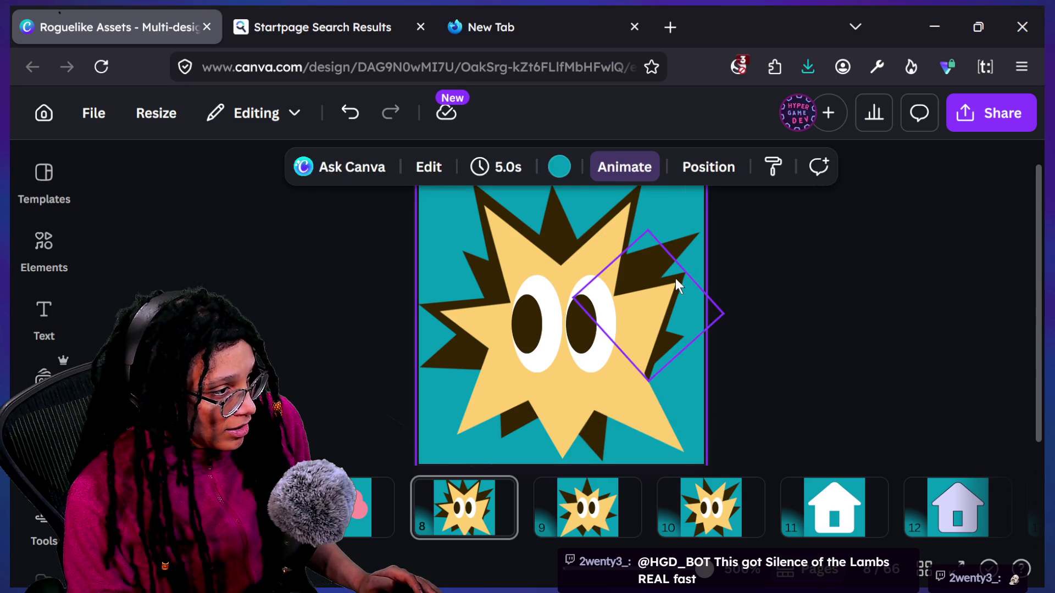
{"action": "left_click", "coordinate": [676, 279]}
{"action": "left_click_drag", "start_coordinate": [685, 272], "coordinate": [703, 267]}
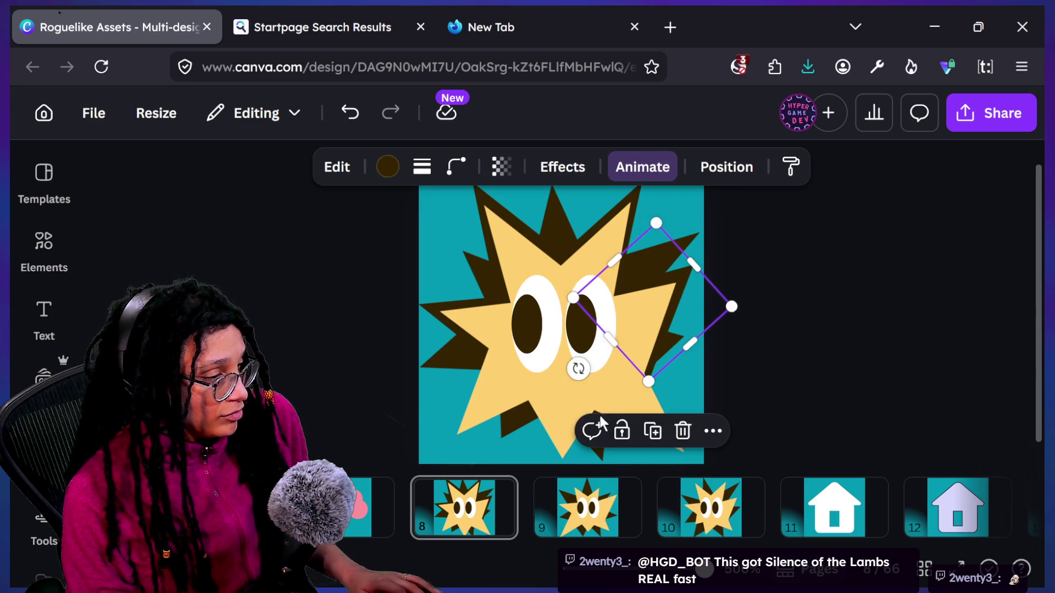
Step: Place the dark diamond below the right eye, enlarge it and send it behind the star
{"action": "left_click", "coordinate": [621, 406]}
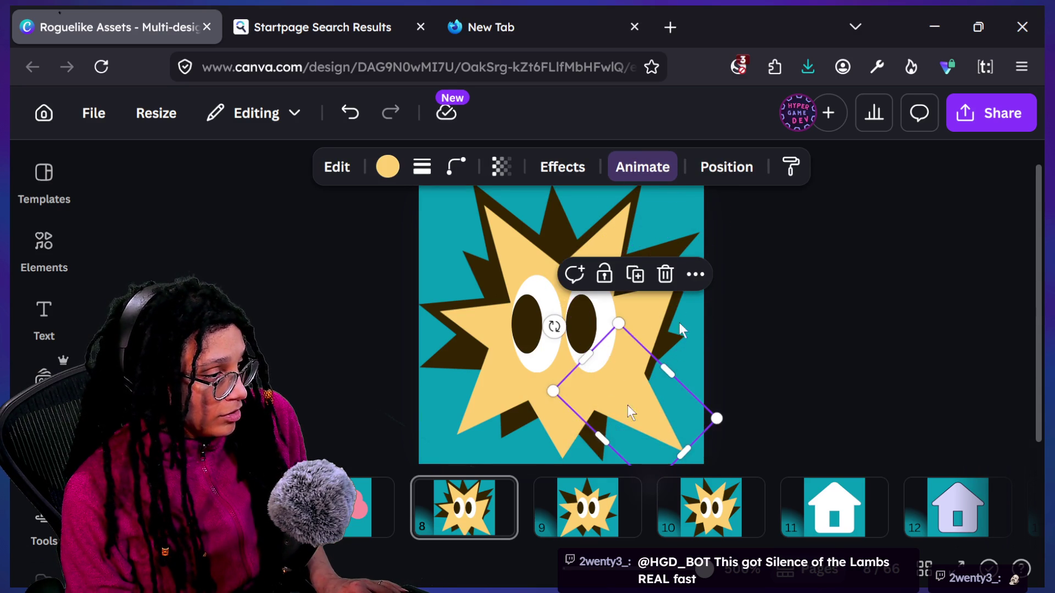
{"action": "left_click", "coordinate": [595, 457]}
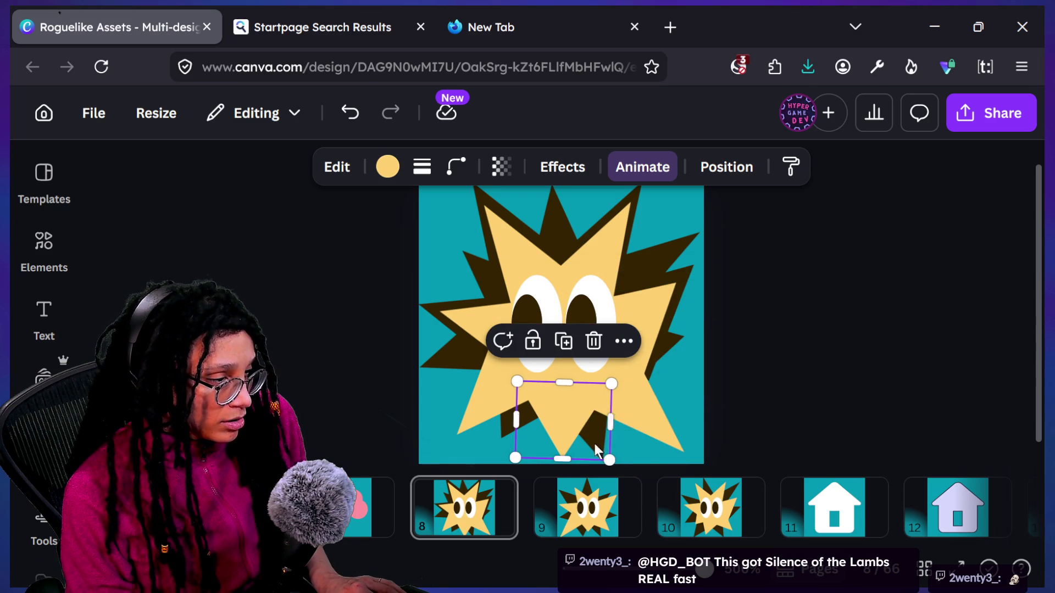
{"action": "left_click", "coordinate": [599, 449]}
{"action": "left_click_drag", "start_coordinate": [662, 458], "coordinate": [648, 388]}
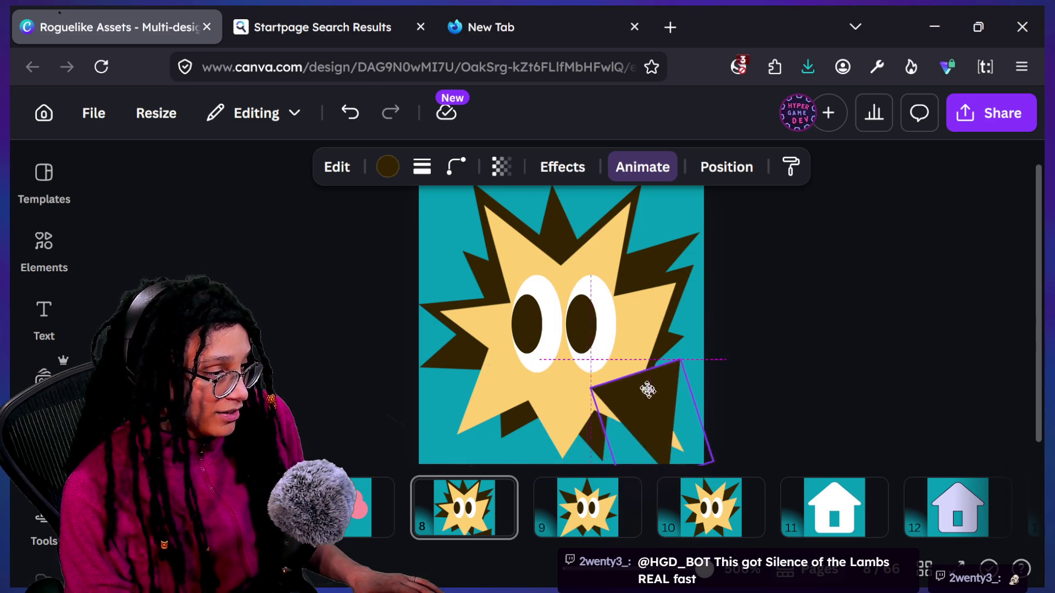
{"action": "left_click_drag", "start_coordinate": [618, 330], "coordinate": [574, 357]}
{"action": "scroll", "coordinate": [687, 461], "scroll_direction": "down", "scroll_amount": 1}
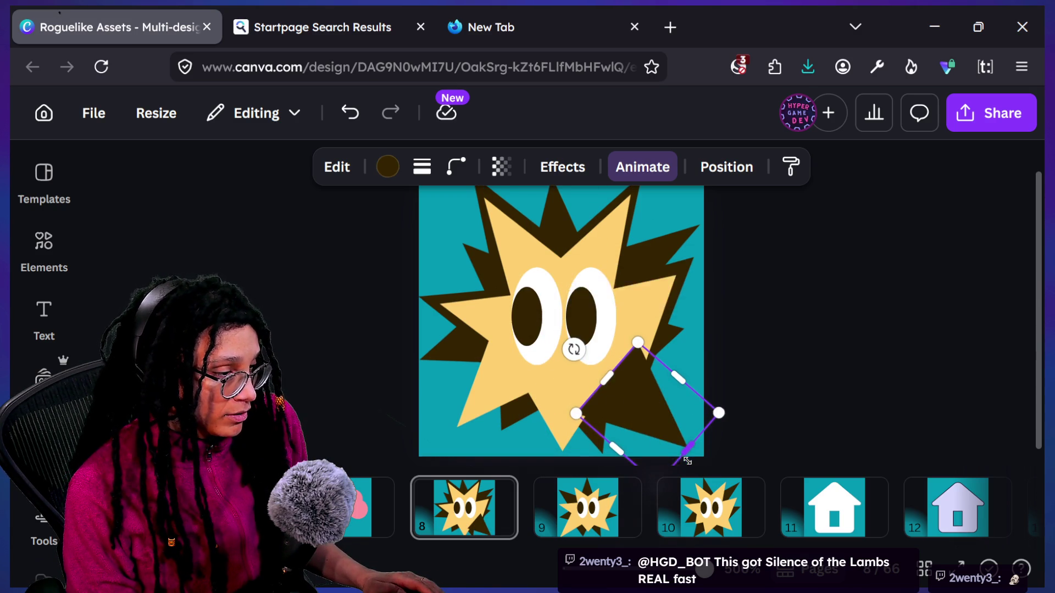
{"action": "left_click_drag", "start_coordinate": [687, 447], "coordinate": [700, 454]}
{"action": "key", "text": "ctrl+alt+["}
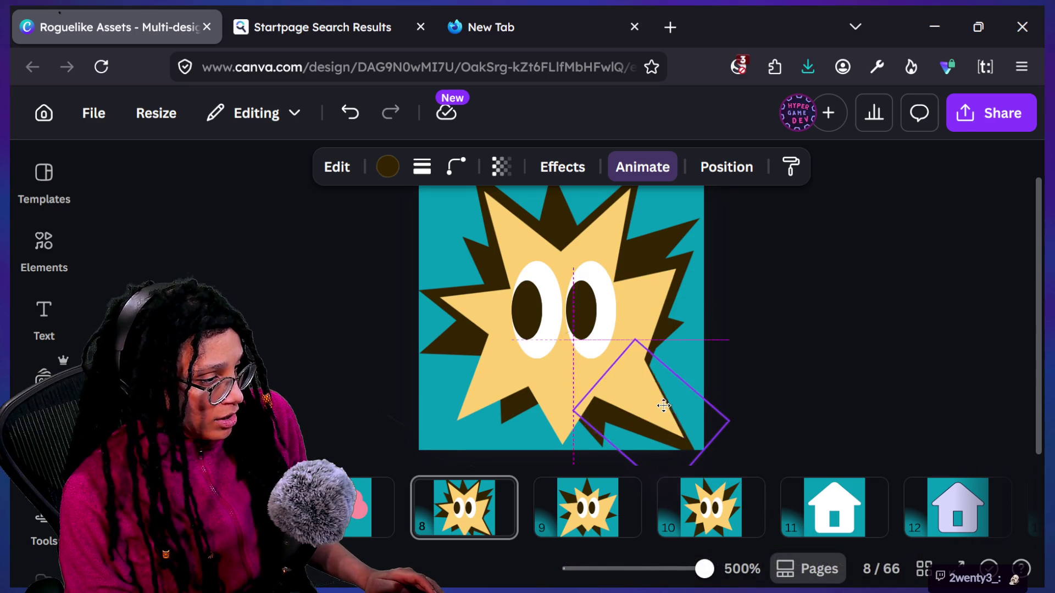
Step: Shrink the yellow diamond from its lower-right side
{"action": "left_click", "coordinate": [703, 444]}
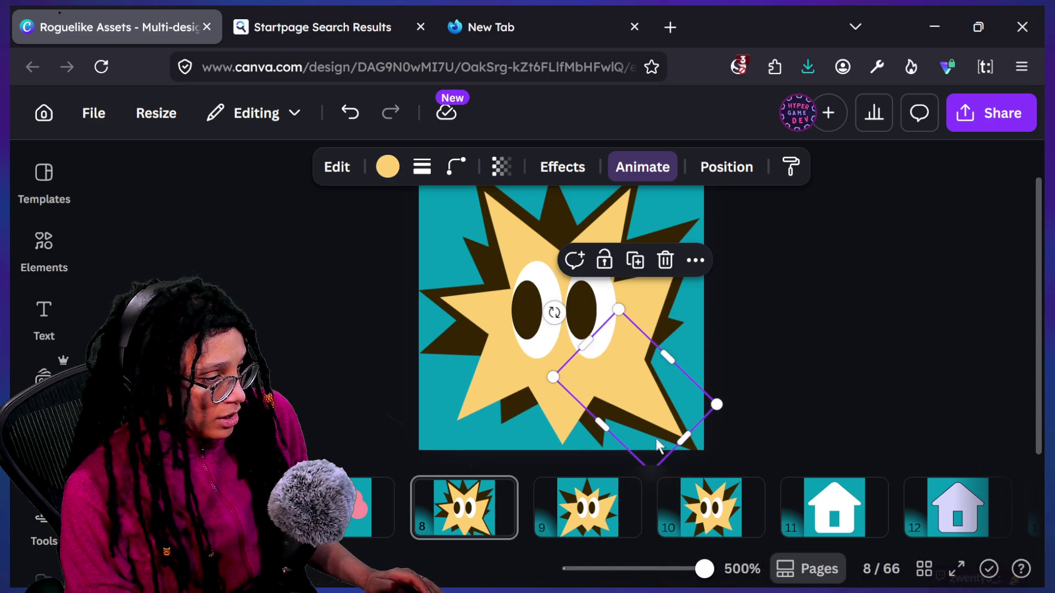
{"action": "left_click", "coordinate": [663, 411]}
{"action": "left_click", "coordinate": [662, 411]}
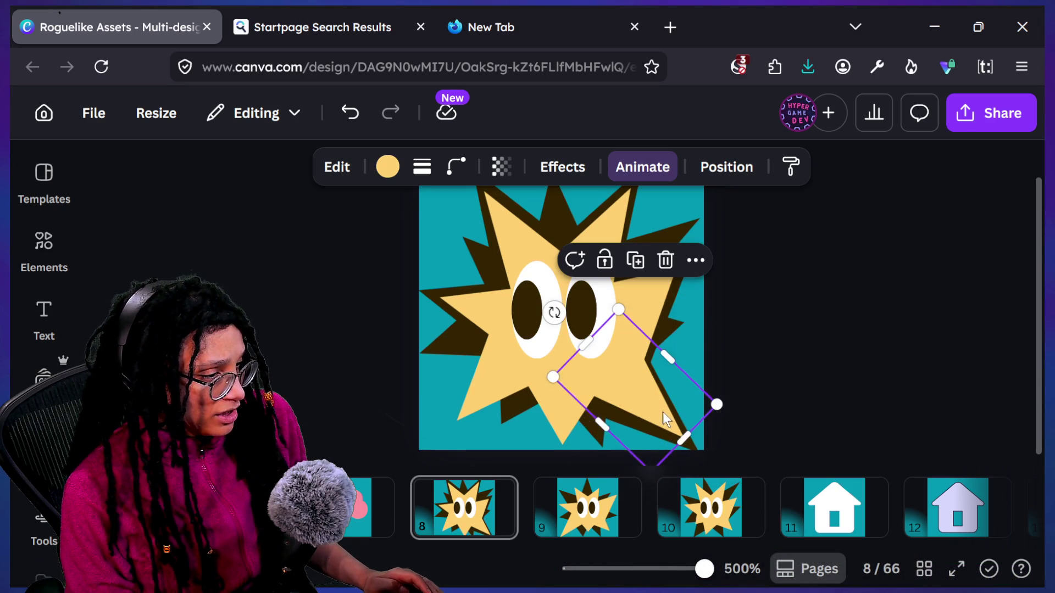
{"action": "left_click_drag", "start_coordinate": [683, 438], "coordinate": [673, 433]}
{"action": "left_click", "coordinate": [675, 434]}
{"action": "left_click", "coordinate": [687, 437]}
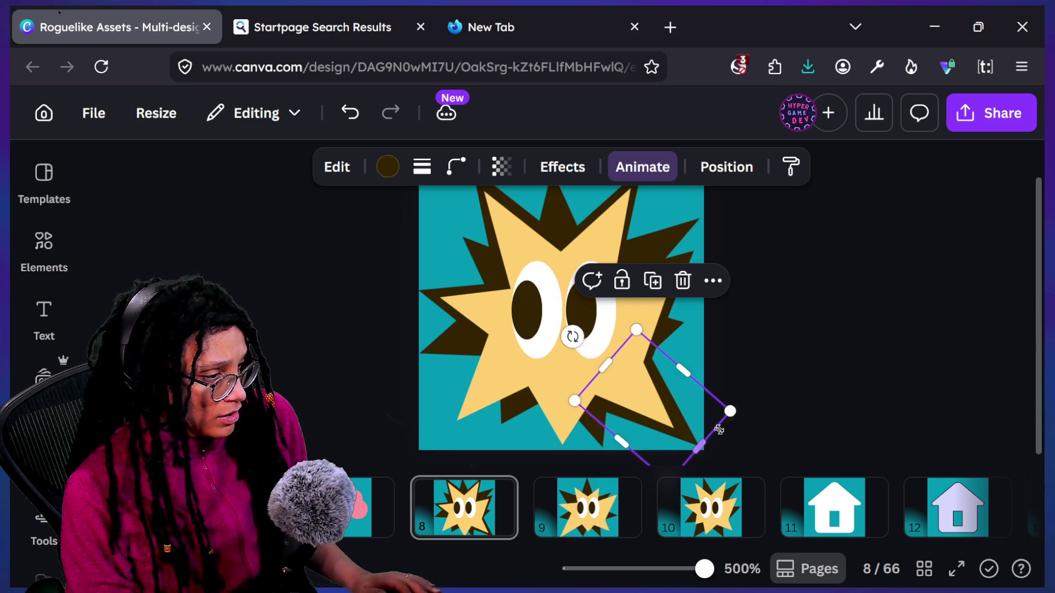
{"action": "left_click", "coordinate": [750, 365]}
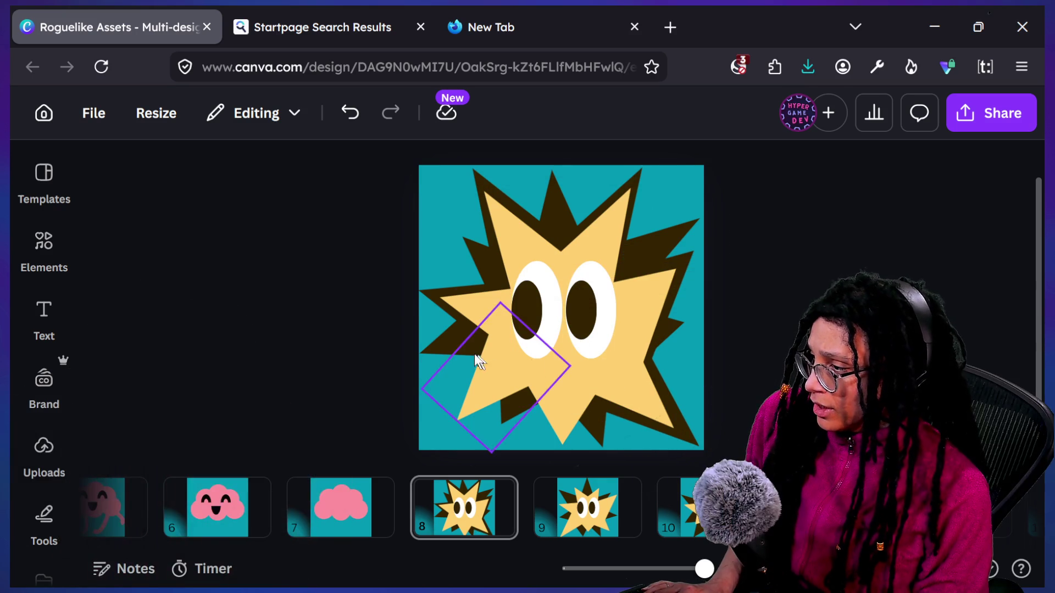
Step: Move the dark shape to the star's centre and rotate it to about 174°
{"action": "left_click", "coordinate": [474, 354]}
{"action": "mouse_move", "coordinate": [555, 410]}
{"action": "left_mouse_down"}
{"action": "mouse_move", "coordinate": [537, 419]}
{"action": "mouse_move", "coordinate": [480, 397]}
{"action": "left_mouse_up"}
{"action": "mouse_move", "coordinate": [571, 361]}
{"action": "left_mouse_down"}
{"action": "mouse_move", "coordinate": [610, 374]}
{"action": "mouse_move", "coordinate": [598, 344]}
{"action": "mouse_move", "coordinate": [535, 359]}
{"action": "left_mouse_up"}
{"action": "left_click_drag", "start_coordinate": [510, 384], "coordinate": [513, 393]}
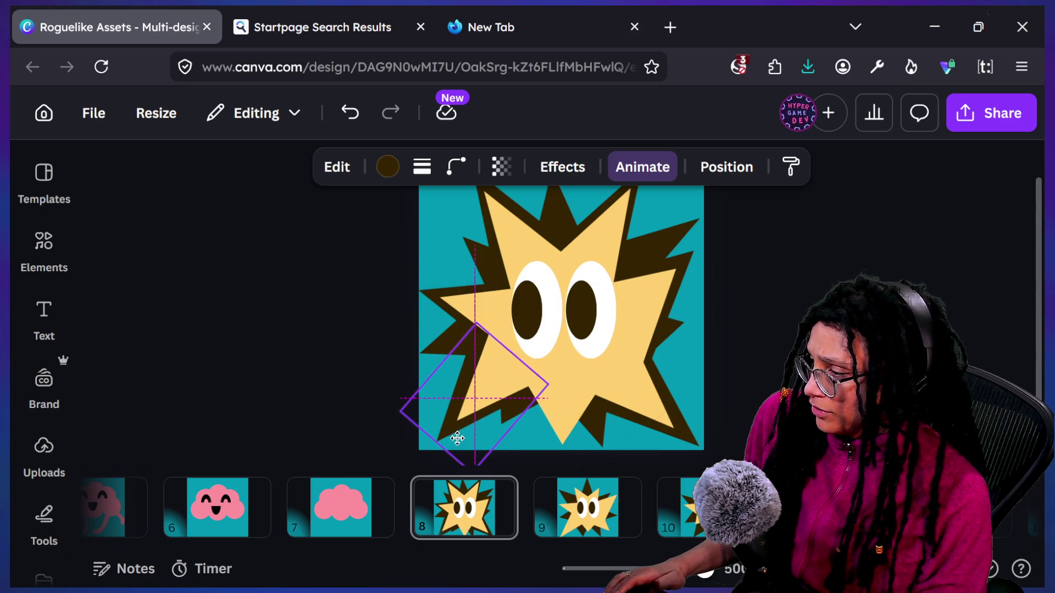
{"action": "left_click_drag", "start_coordinate": [512, 343], "coordinate": [512, 406]}
{"action": "mouse_move", "coordinate": [495, 448]}
{"action": "left_mouse_down"}
{"action": "mouse_move", "coordinate": [604, 355]}
{"action": "mouse_move", "coordinate": [593, 374]}
{"action": "left_mouse_up"}
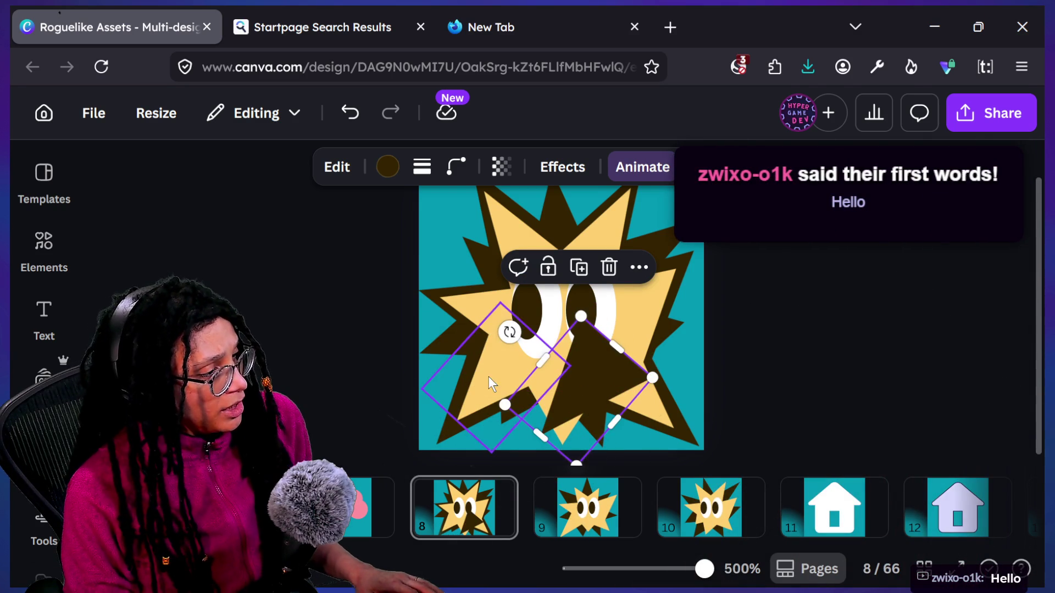
{"action": "left_click_drag", "start_coordinate": [509, 331], "coordinate": [462, 399]}
{"action": "left_click_drag", "start_coordinate": [591, 382], "coordinate": [570, 390]}
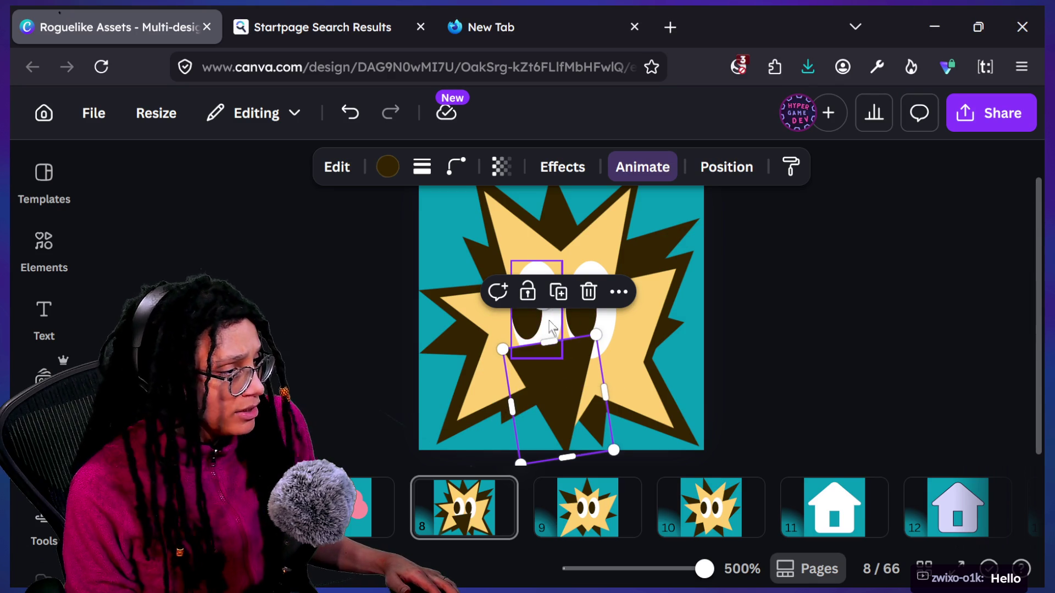
Step: Turn the dark mouth shape upright, shorten and widen it, and send it behind the star
{"action": "mouse_move", "coordinate": [542, 309]}
{"action": "left_mouse_down"}
{"action": "mouse_move", "coordinate": [604, 374]}
{"action": "mouse_move", "coordinate": [581, 457]}
{"action": "left_mouse_up"}
{"action": "left_click_drag", "start_coordinate": [565, 421], "coordinate": [574, 414]}
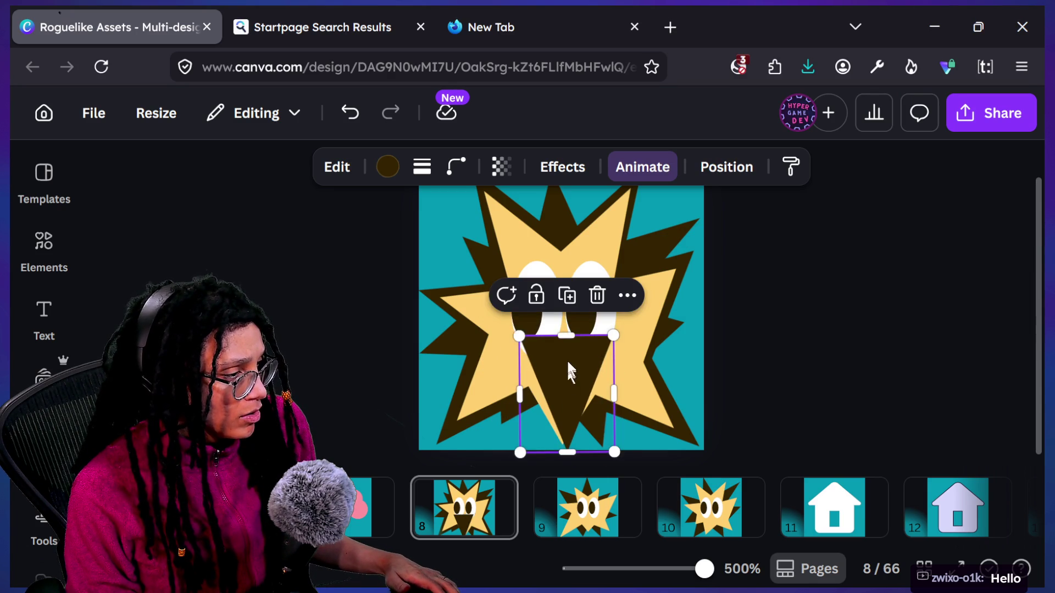
{"action": "left_click_drag", "start_coordinate": [572, 337], "coordinate": [572, 372]}
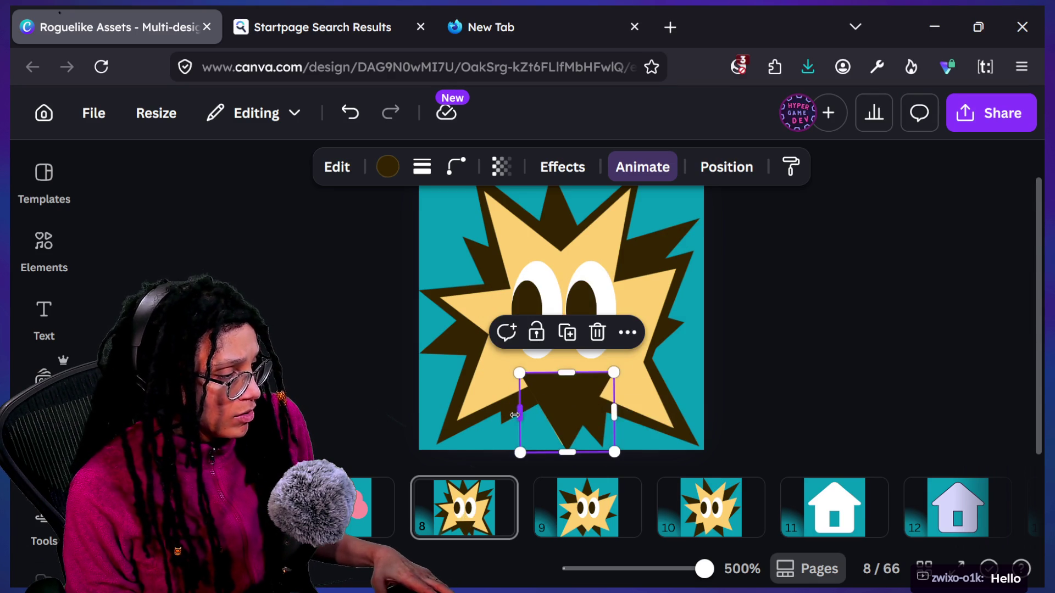
{"action": "mouse_move", "coordinate": [519, 415]}
{"action": "left_mouse_down"}
{"action": "mouse_move", "coordinate": [506, 415]}
{"action": "mouse_move", "coordinate": [530, 421]}
{"action": "left_mouse_up"}
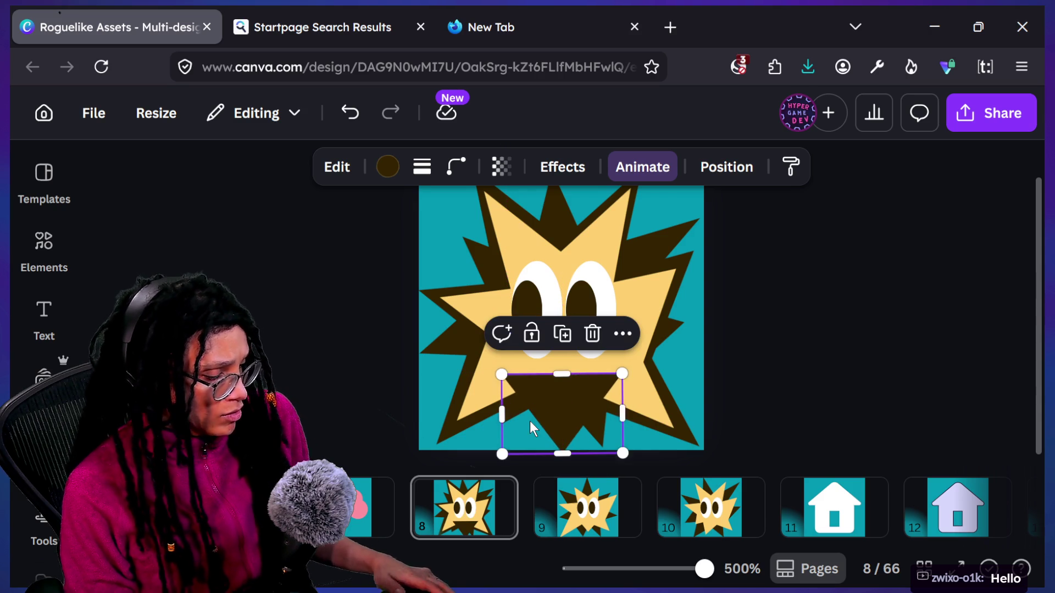
{"action": "key", "text": "ctrl+bracketleft"}
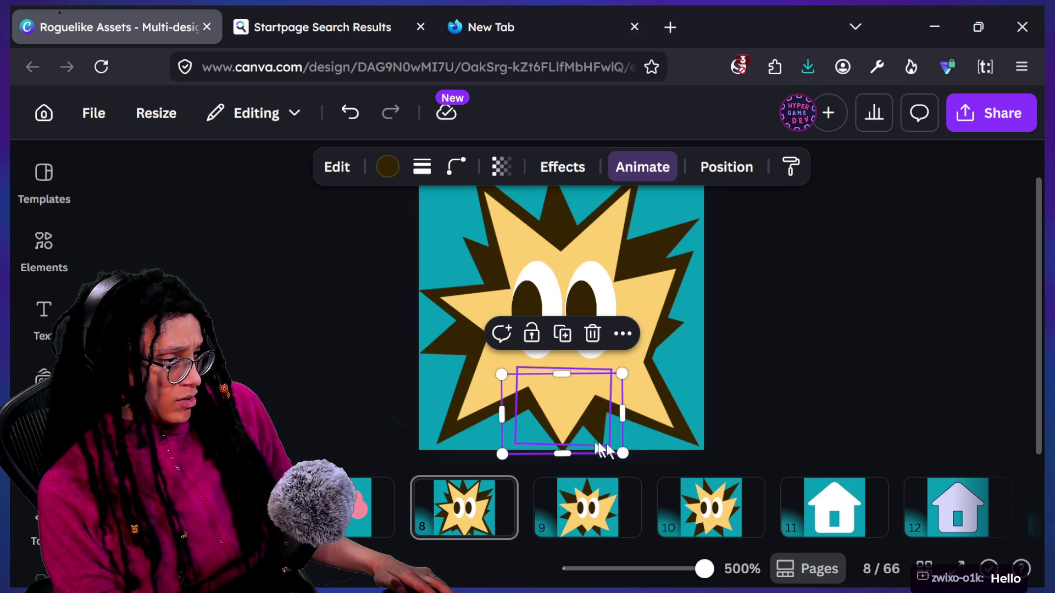
Step: Reposition and slightly tilt the dark mouth shape below the eyes
{"action": "mouse_move", "coordinate": [563, 399]}
{"action": "left_mouse_down"}
{"action": "mouse_move", "coordinate": [578, 377]}
{"action": "mouse_move", "coordinate": [537, 424]}
{"action": "mouse_move", "coordinate": [530, 409]}
{"action": "mouse_move", "coordinate": [646, 280]}
{"action": "mouse_move", "coordinate": [662, 224]}
{"action": "mouse_move", "coordinate": [560, 330]}
{"action": "left_mouse_up"}
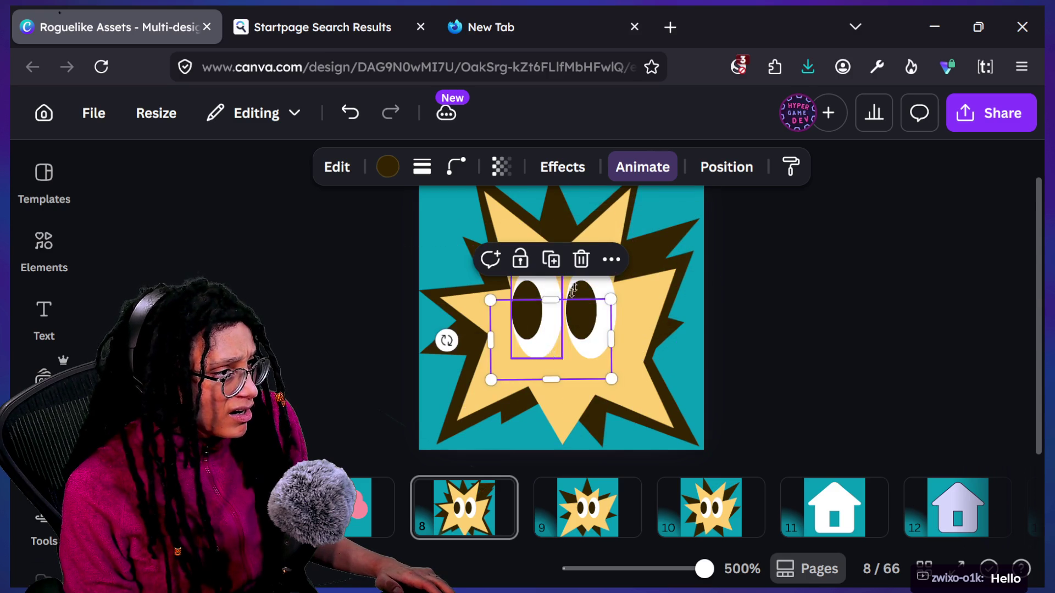
{"action": "left_click_drag", "start_coordinate": [446, 340], "coordinate": [496, 373]}
{"action": "mouse_move", "coordinate": [566, 344]}
{"action": "left_mouse_down"}
{"action": "mouse_move", "coordinate": [569, 386]}
{"action": "mouse_move", "coordinate": [586, 412]}
{"action": "mouse_move", "coordinate": [565, 440]}
{"action": "left_mouse_up"}
{"action": "left_click", "coordinate": [568, 409]}
{"action": "key", "text": "Escape"}
{"action": "scroll", "coordinate": [605, 336], "scroll_direction": "down", "scroll_amount": 5}
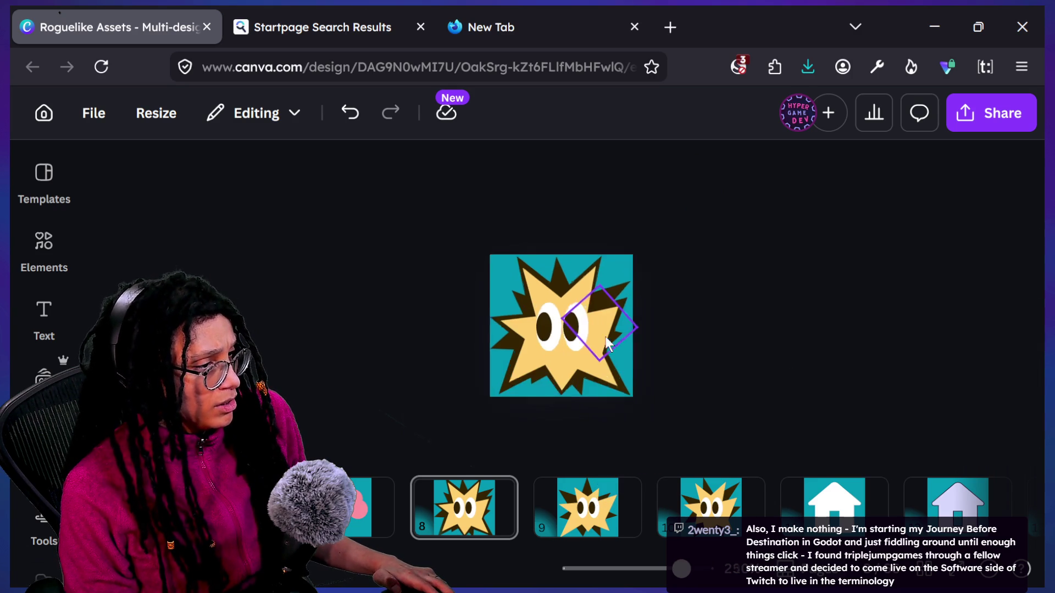
Step: Nudge the rotated dark shape down-left beside the right eye
{"action": "scroll", "coordinate": [635, 354], "scroll_direction": "up", "scroll_amount": 5}
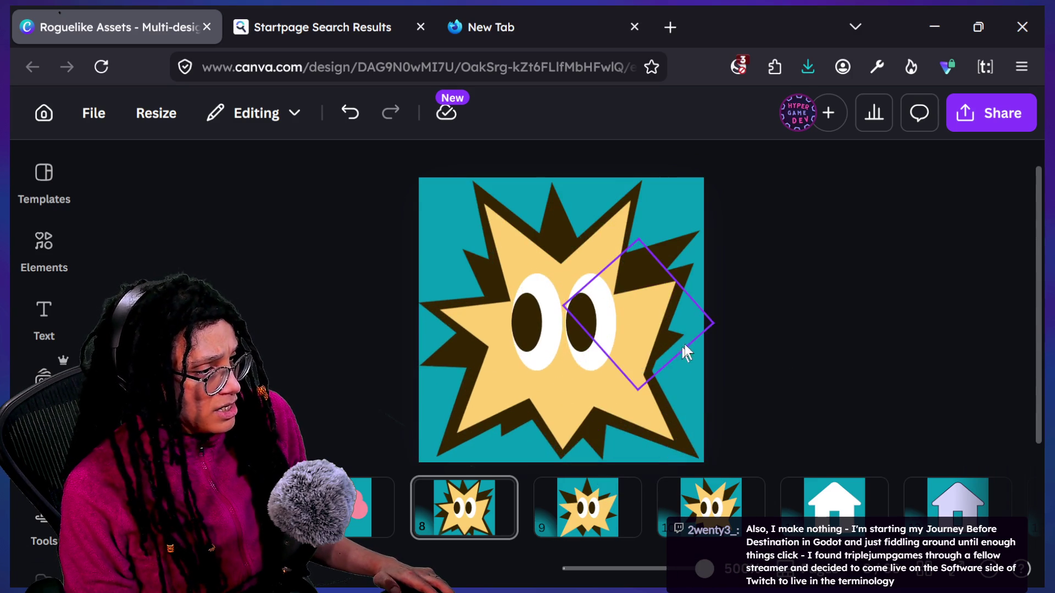
{"action": "left_click", "coordinate": [687, 340]}
{"action": "mouse_move", "coordinate": [688, 340]}
{"action": "left_mouse_down"}
{"action": "mouse_move", "coordinate": [689, 362]}
{"action": "mouse_move", "coordinate": [687, 346]}
{"action": "left_mouse_up"}
{"action": "left_click", "coordinate": [683, 335]}
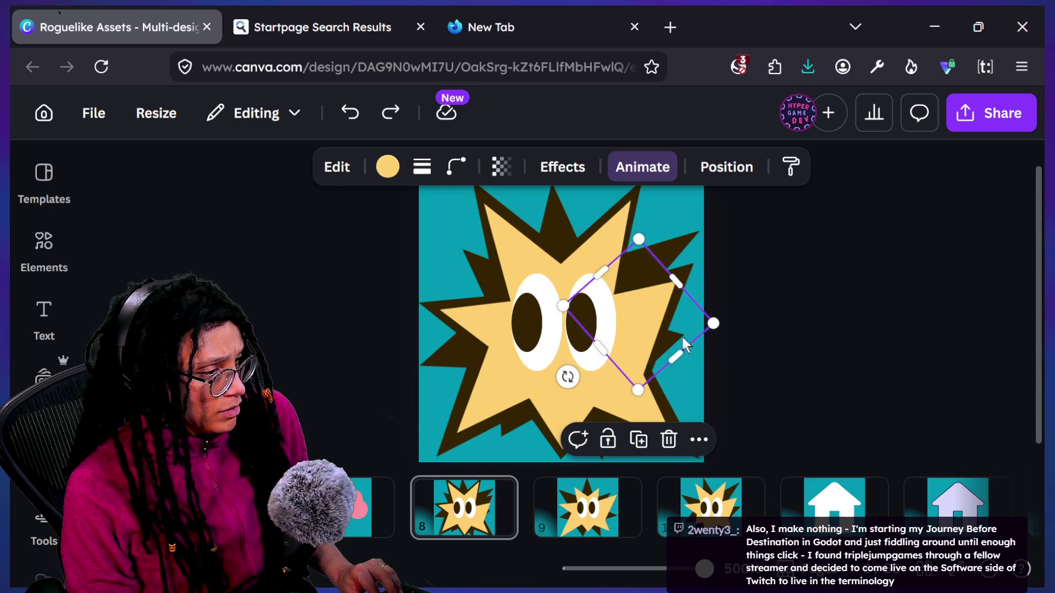
{"action": "left_click", "coordinate": [684, 335]}
{"action": "mouse_move", "coordinate": [672, 347]}
{"action": "left_mouse_down"}
{"action": "mouse_move", "coordinate": [674, 377]}
{"action": "mouse_move", "coordinate": [685, 369]}
{"action": "left_mouse_up"}
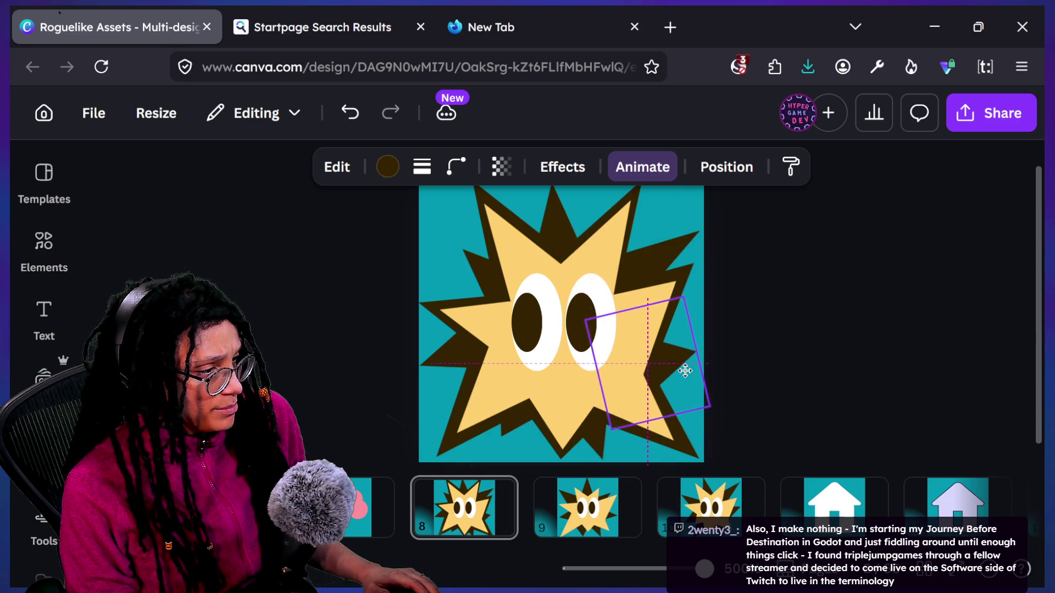
{"action": "left_click", "coordinate": [723, 360]}
Step: Go to page 9 and select its hidden dark shape
{"action": "scroll", "coordinate": [539, 450], "scroll_direction": "down", "scroll_amount": 3}
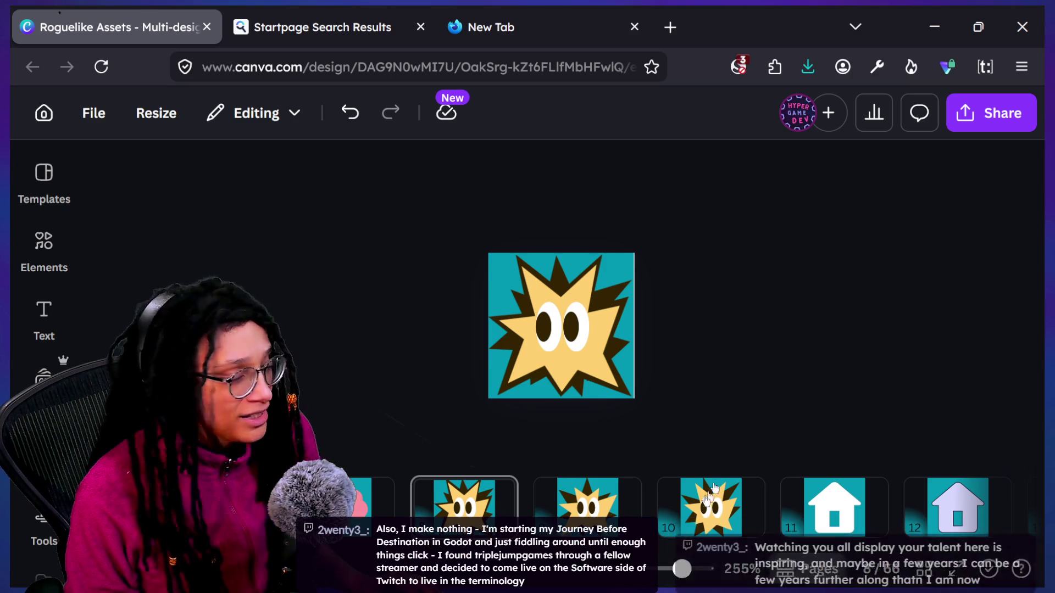
{"action": "left_click", "coordinate": [593, 511]}
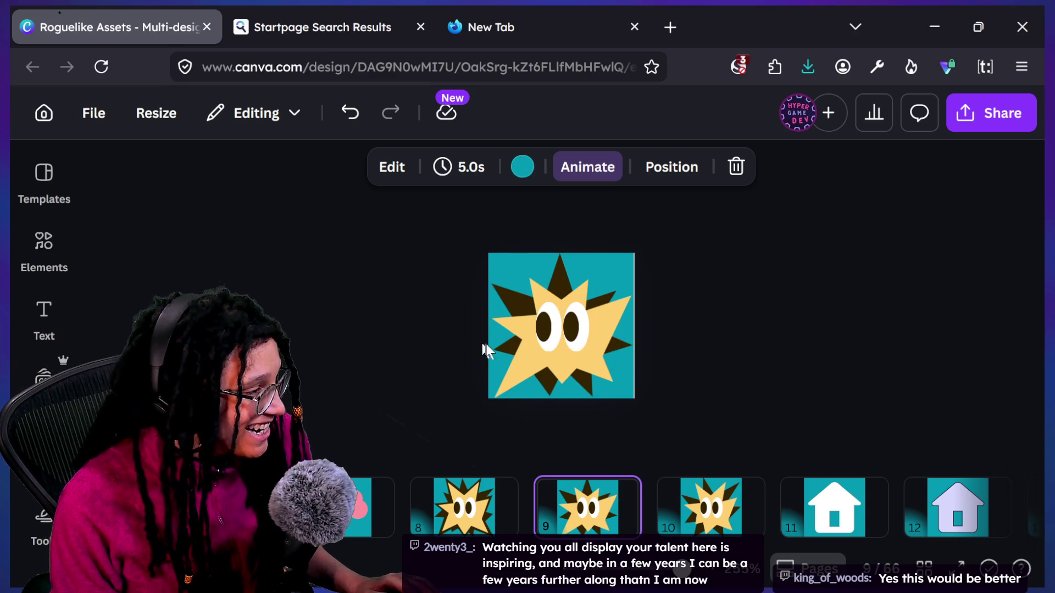
{"action": "left_click", "coordinate": [500, 306]}
Step: Move the dark shape to the star's top and rotate it to about -19°
{"action": "mouse_move", "coordinate": [500, 306]}
{"action": "left_mouse_down"}
{"action": "mouse_move", "coordinate": [551, 335]}
{"action": "mouse_move", "coordinate": [532, 285]}
{"action": "left_mouse_up"}
{"action": "left_click_drag", "start_coordinate": [566, 228], "coordinate": [578, 256]}
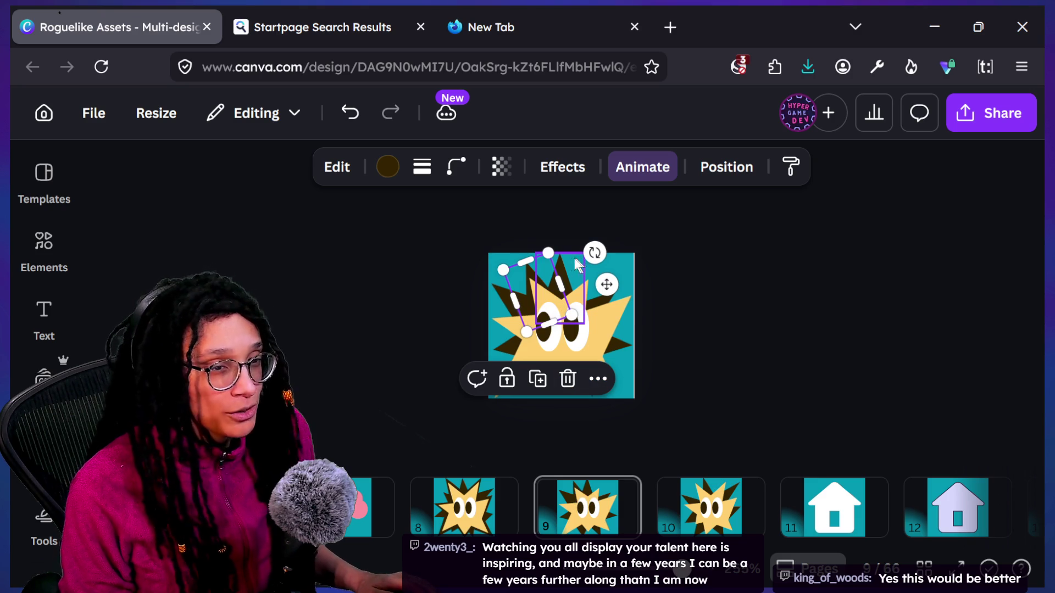
{"action": "scroll", "coordinate": [553, 260], "scroll_direction": "up", "scroll_amount": 5, "text": "ctrl"}
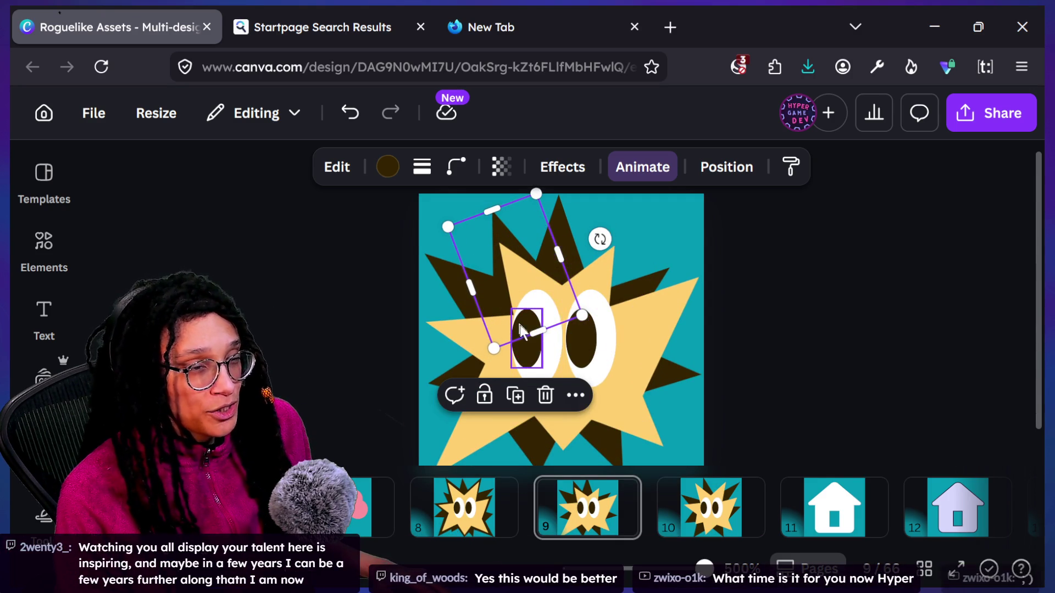
{"action": "mouse_move", "coordinate": [600, 239]}
{"action": "left_mouse_down"}
{"action": "mouse_move", "coordinate": [601, 218]}
{"action": "mouse_move", "coordinate": [585, 265]}
{"action": "mouse_move", "coordinate": [589, 223]}
{"action": "left_mouse_up"}
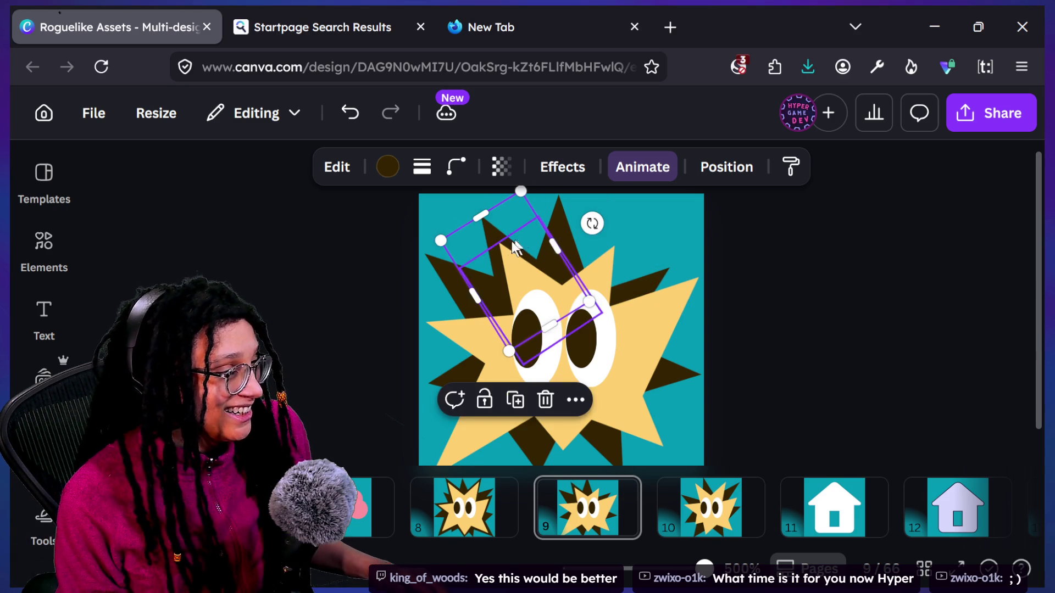
{"action": "left_click_drag", "start_coordinate": [507, 243], "coordinate": [517, 247]}
{"action": "left_click", "coordinate": [519, 248]}
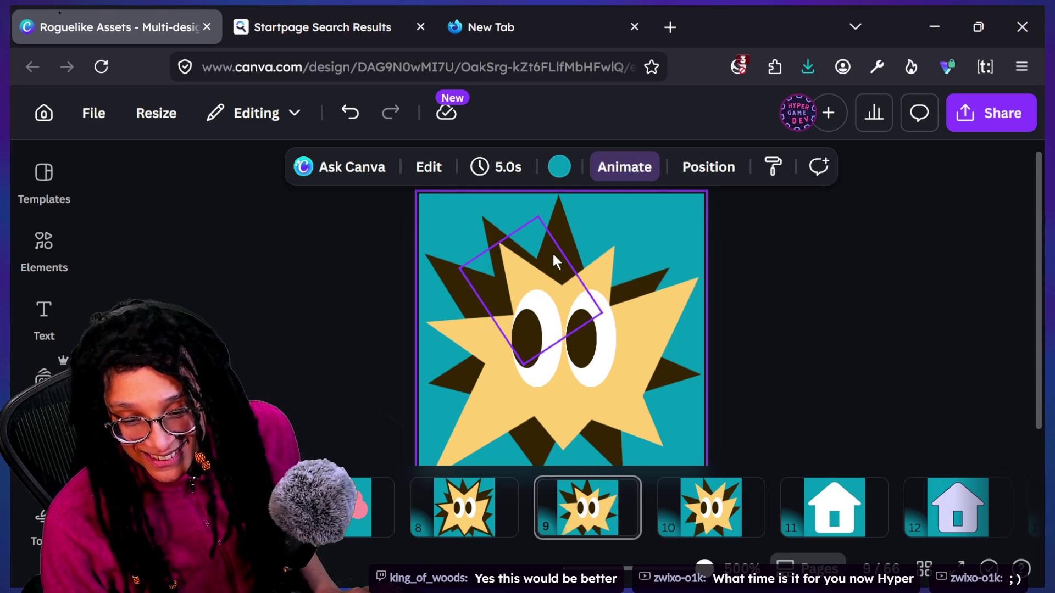
Step: Duplicate page 9, then undo and redo the duplication
{"action": "key", "text": "ctrl+d"}
{"action": "left_click", "coordinate": [558, 299]}
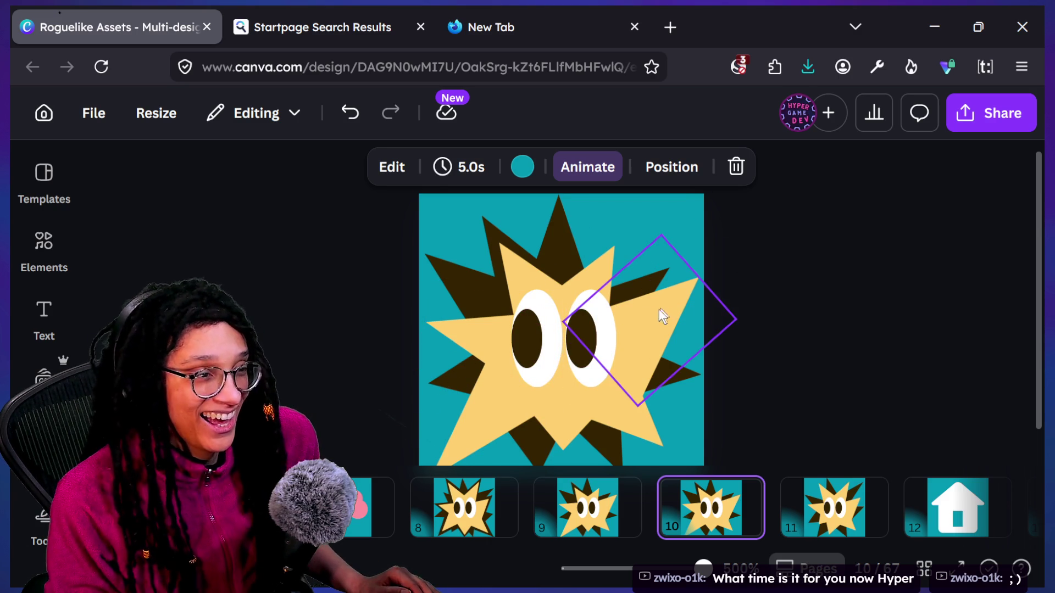
{"action": "key", "text": "ctrl+z"}
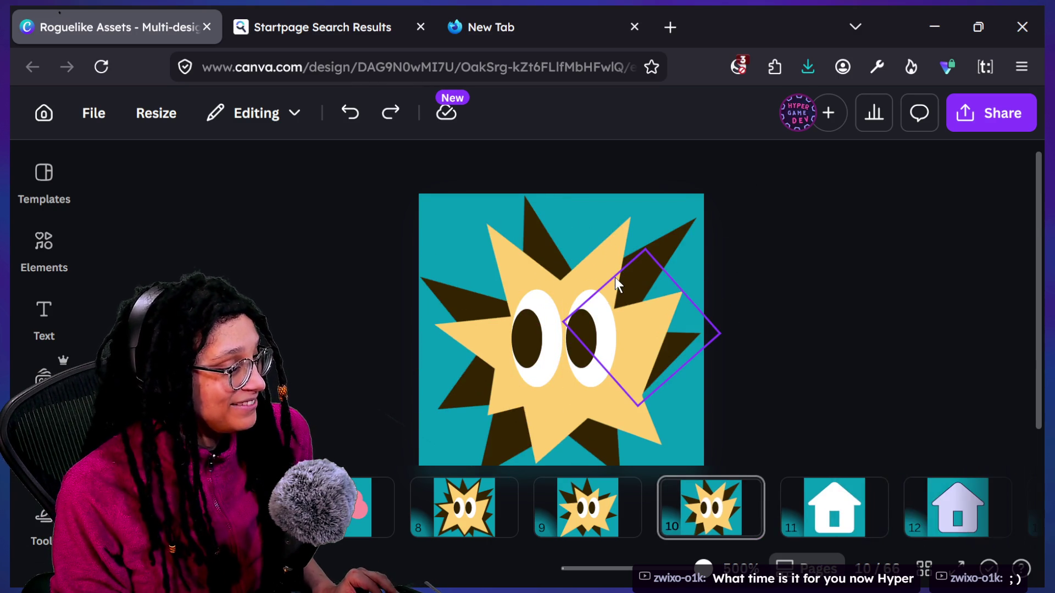
{"action": "key", "text": "ctrl+y"}
{"action": "key", "text": "ctrl+z"}
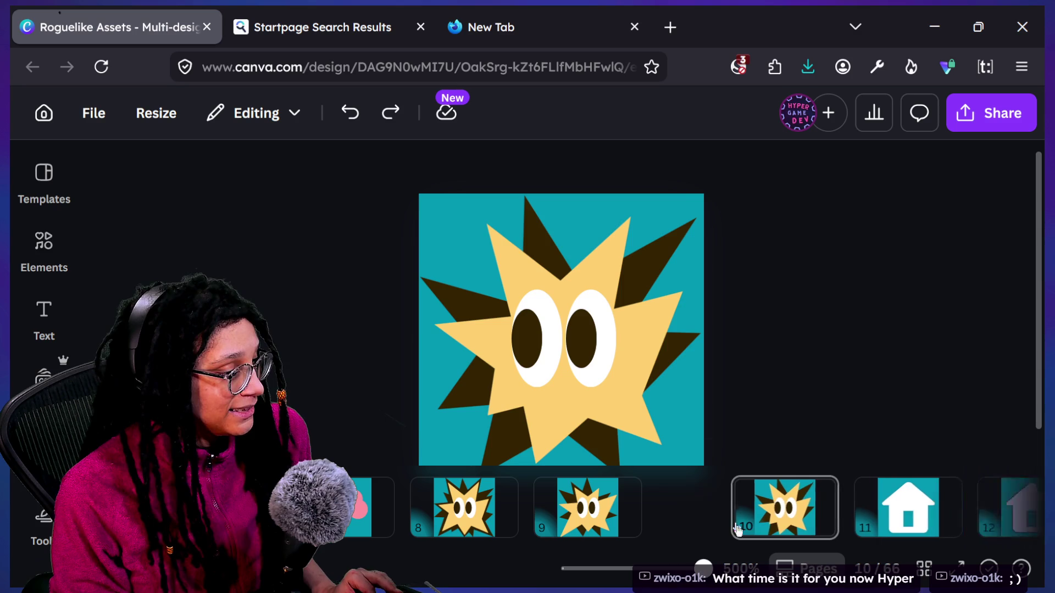
{"action": "left_click", "coordinate": [591, 299]}
{"action": "key", "text": "ctrl+y"}
{"action": "key", "text": "ctrl+y"}
{"action": "key", "text": "ctrl+y"}
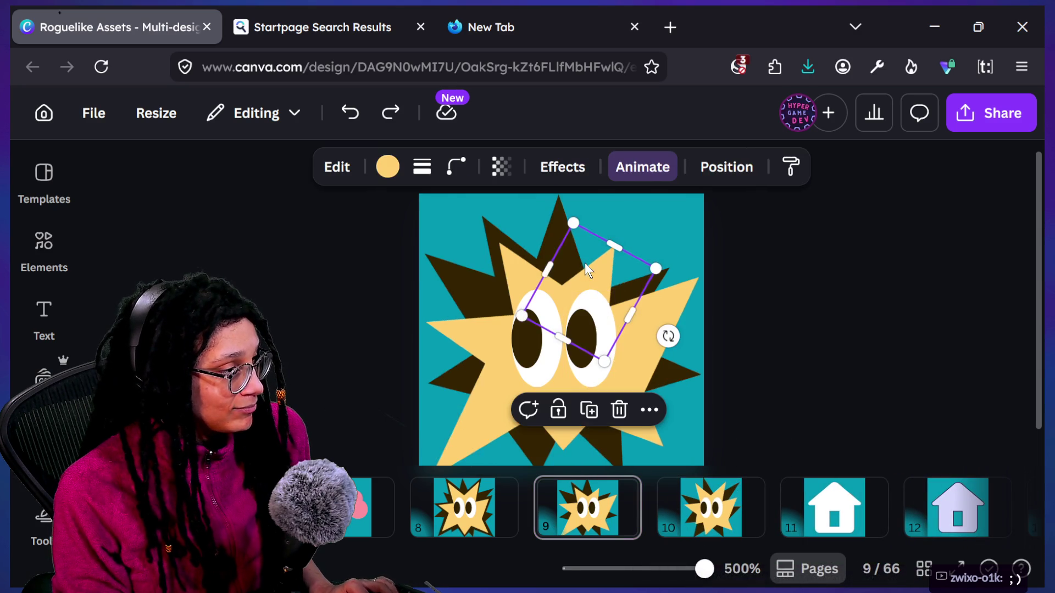
Step: Put the dark triangle behind the star near the right eye, rotated to about 48°
{"action": "mouse_move", "coordinate": [638, 322]}
{"action": "left_mouse_down"}
{"action": "mouse_move", "coordinate": [631, 296]}
{"action": "mouse_move", "coordinate": [592, 254]}
{"action": "left_mouse_up"}
{"action": "mouse_move", "coordinate": [680, 259]}
{"action": "left_mouse_down"}
{"action": "mouse_move", "coordinate": [666, 299]}
{"action": "mouse_move", "coordinate": [607, 283]}
{"action": "mouse_move", "coordinate": [598, 341]}
{"action": "mouse_move", "coordinate": [604, 290]}
{"action": "left_mouse_up"}
{"action": "key", "text": "ctrl+alt+bracketleft"}
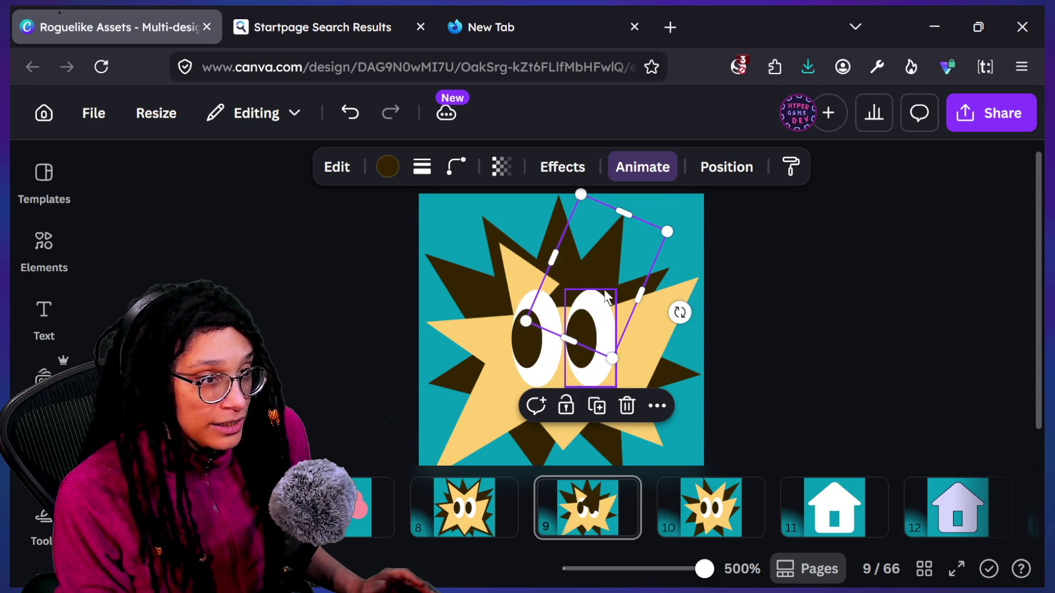
{"action": "left_click_drag", "start_coordinate": [628, 248], "coordinate": [630, 252]}
{"action": "left_click_drag", "start_coordinate": [683, 316], "coordinate": [675, 329]}
{"action": "mouse_move", "coordinate": [643, 266]}
{"action": "left_mouse_down"}
{"action": "mouse_move", "coordinate": [638, 249]}
{"action": "mouse_move", "coordinate": [670, 256]}
{"action": "mouse_move", "coordinate": [648, 353]}
{"action": "mouse_move", "coordinate": [677, 336]}
{"action": "left_mouse_up"}
{"action": "left_click_drag", "start_coordinate": [742, 363], "coordinate": [723, 381]}
{"action": "left_click_drag", "start_coordinate": [661, 328], "coordinate": [662, 345]}
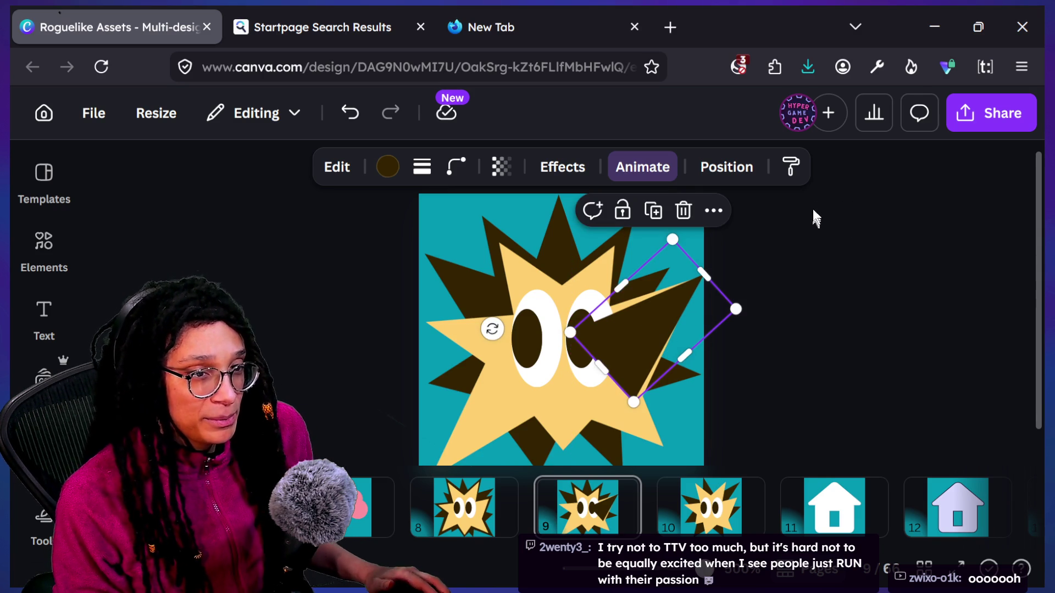
Step: Resize the yellow wedge and enlarge the dark spiky shape, undoing a stray rotation
{"action": "left_click", "coordinate": [657, 325]}
{"action": "mouse_move", "coordinate": [684, 299]}
{"action": "left_mouse_down"}
{"action": "mouse_move", "coordinate": [698, 280]}
{"action": "mouse_move", "coordinate": [682, 306]}
{"action": "mouse_move", "coordinate": [687, 289]}
{"action": "left_mouse_up"}
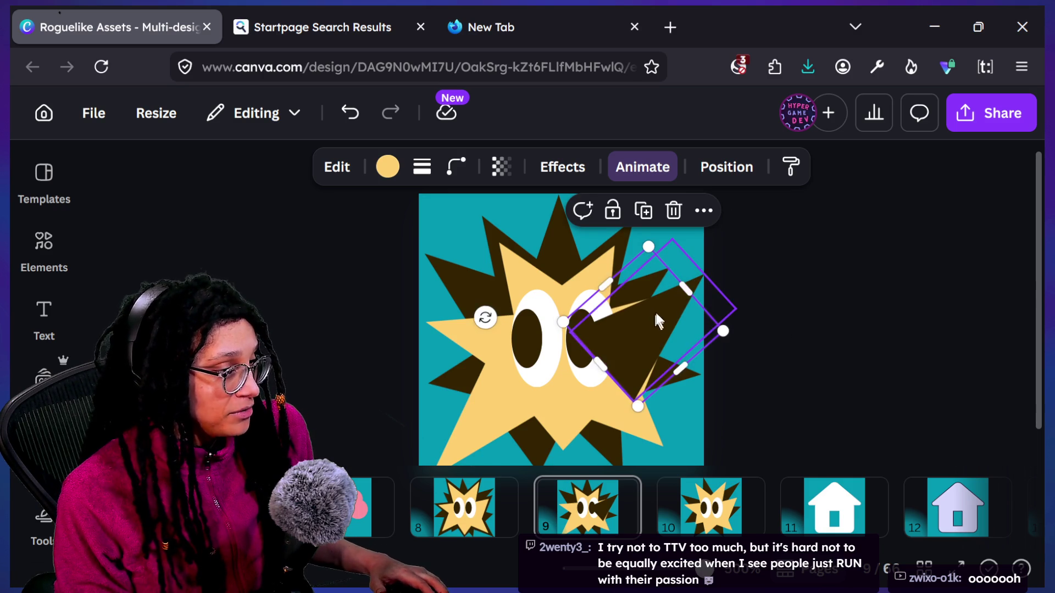
{"action": "left_click", "coordinate": [622, 325]}
{"action": "left_click_drag", "start_coordinate": [616, 286], "coordinate": [606, 282]}
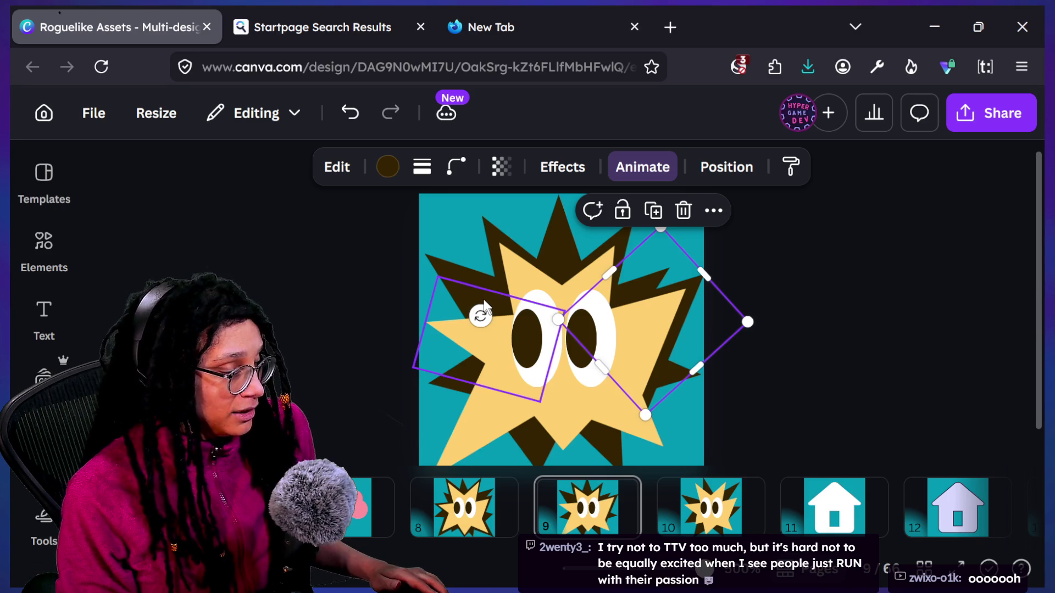
{"action": "mouse_move", "coordinate": [479, 315]}
{"action": "left_mouse_down"}
{"action": "mouse_move", "coordinate": [511, 351]}
{"action": "mouse_move", "coordinate": [703, 393]}
{"action": "left_mouse_up"}
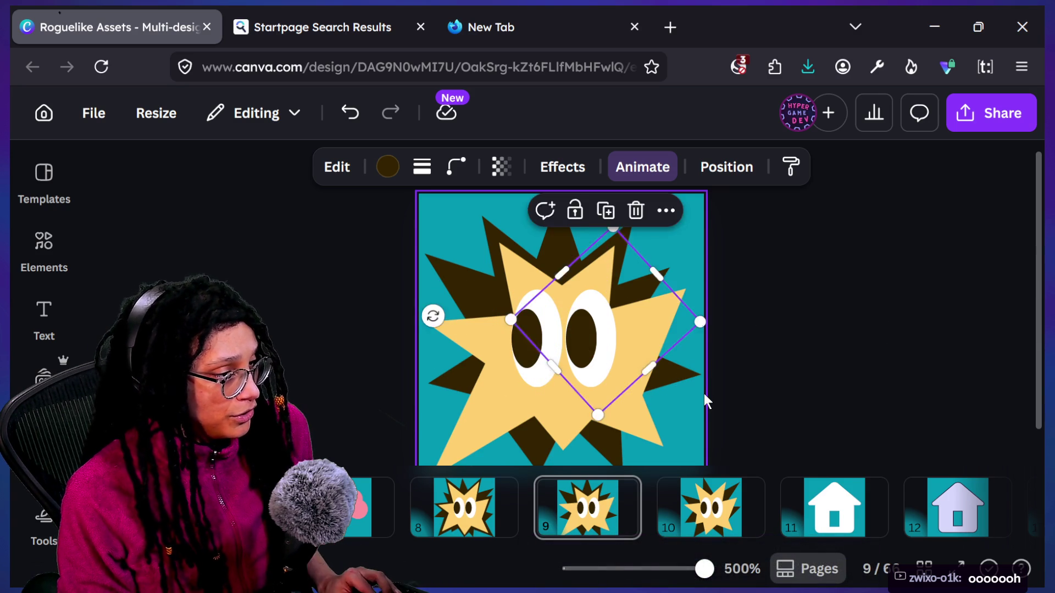
{"action": "key", "text": "ctrl+z"}
{"action": "key", "text": "ctrl+z"}
{"action": "left_click", "coordinate": [671, 334]}
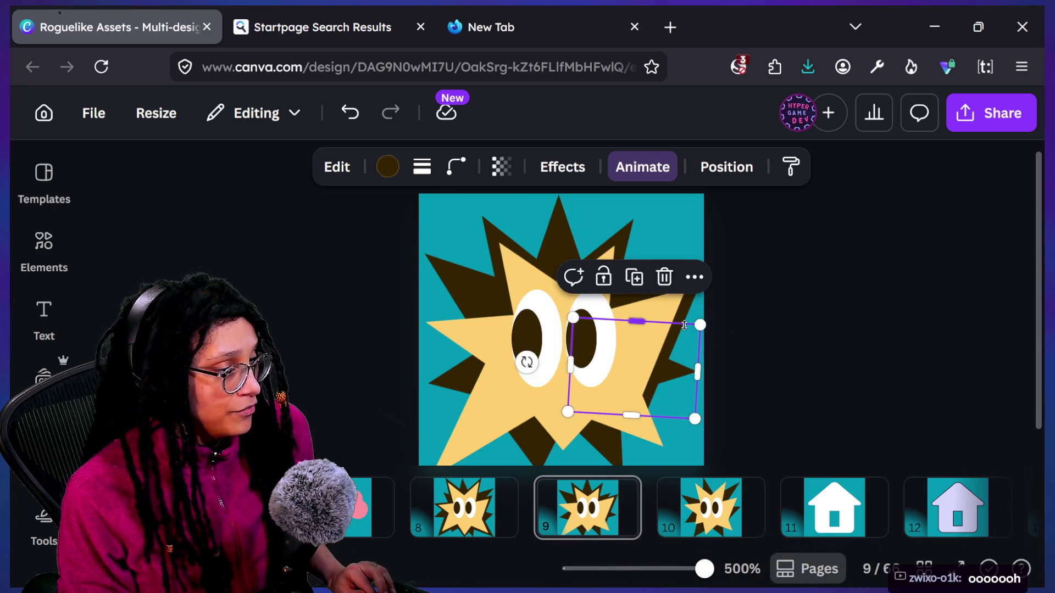
Step: Reapply the undone rotation and nudge the dark shape slightly up and right
{"action": "key", "text": "ctrl+shift+z"}
{"action": "left_click", "coordinate": [702, 279]}
{"action": "mouse_move", "coordinate": [702, 279]}
{"action": "left_mouse_down"}
{"action": "mouse_move", "coordinate": [635, 282]}
{"action": "mouse_move", "coordinate": [697, 283]}
{"action": "left_mouse_up"}
{"action": "left_click", "coordinate": [743, 285]}
{"action": "left_click", "coordinate": [691, 281]}
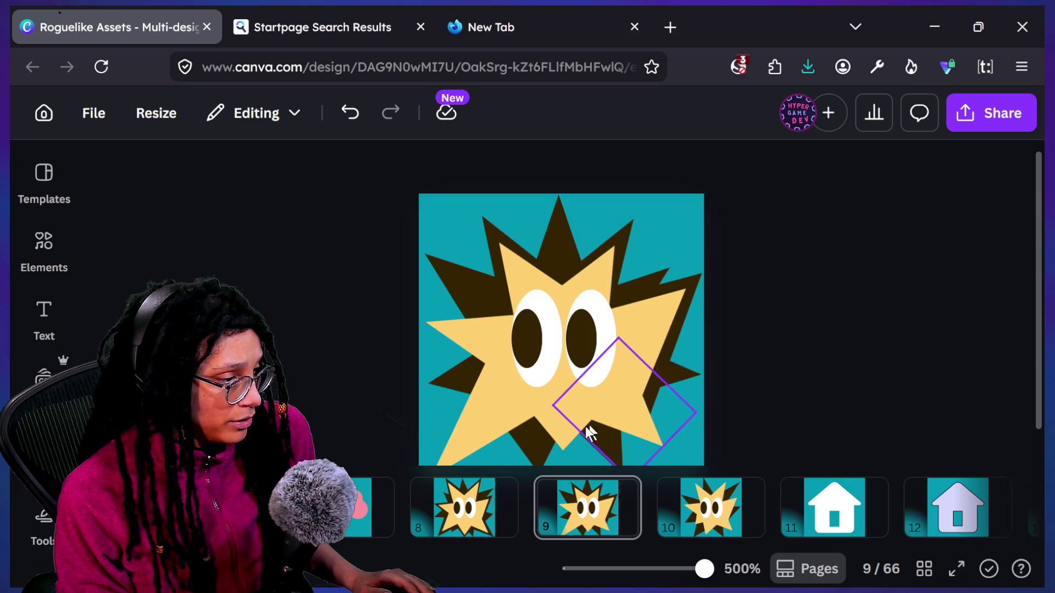
Step: Stretch the diamond-shaped element outward at its lower right and move it down-right
{"action": "left_click", "coordinate": [635, 216]}
{"action": "left_click_drag", "start_coordinate": [634, 214], "coordinate": [645, 213]}
{"action": "mouse_move", "coordinate": [637, 303]}
{"action": "left_mouse_down"}
{"action": "mouse_move", "coordinate": [584, 443]}
{"action": "mouse_move", "coordinate": [618, 461]}
{"action": "mouse_move", "coordinate": [694, 407]}
{"action": "mouse_move", "coordinate": [691, 376]}
{"action": "left_mouse_up"}
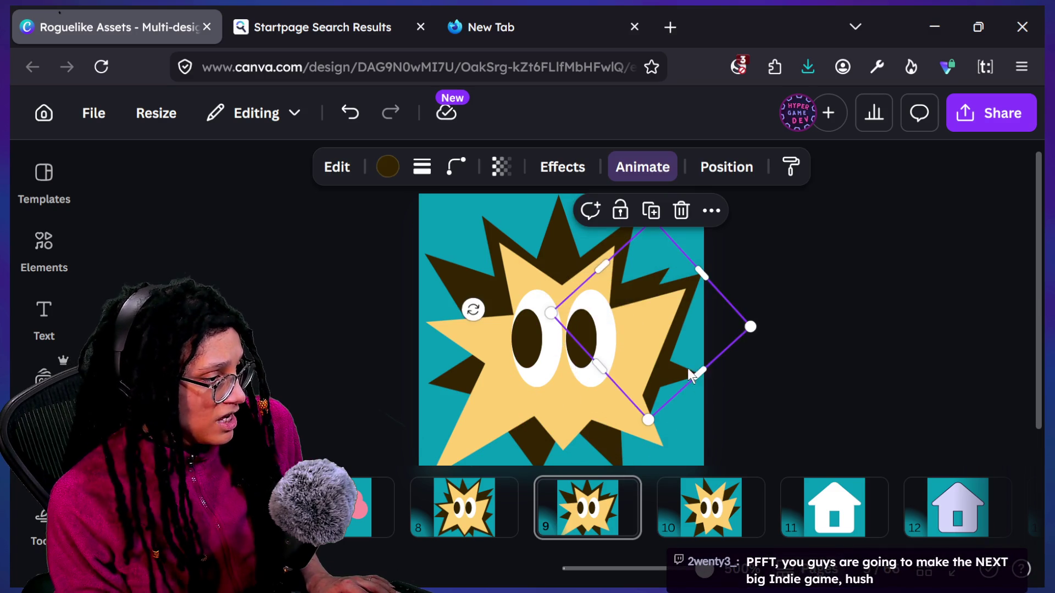
{"action": "left_click", "coordinate": [716, 418]}
{"action": "left_click", "coordinate": [693, 378]}
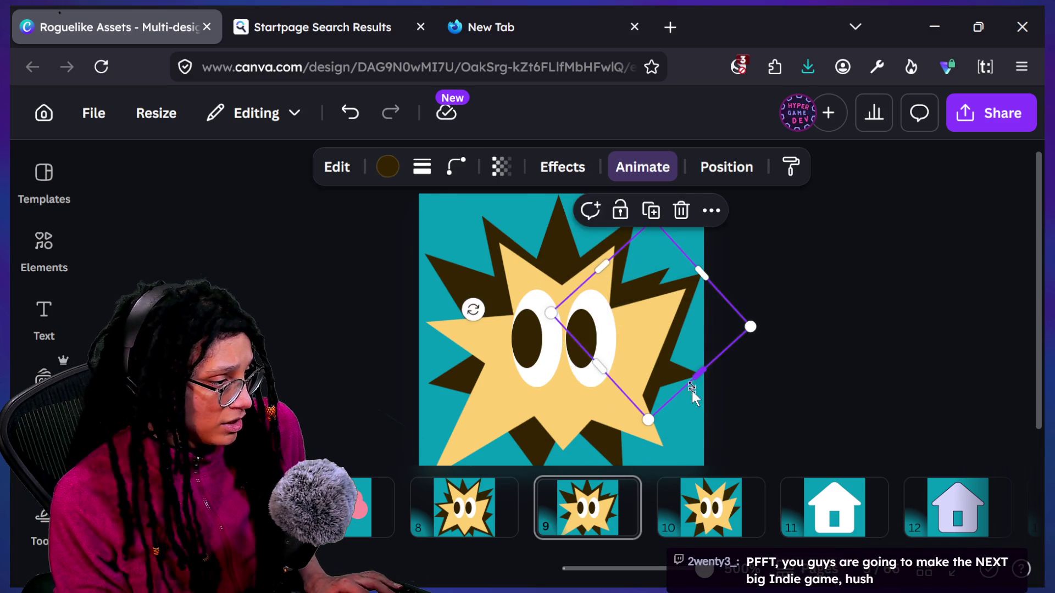
{"action": "mouse_move", "coordinate": [690, 385]}
{"action": "left_mouse_down"}
{"action": "mouse_move", "coordinate": [687, 400]}
{"action": "mouse_move", "coordinate": [632, 330]}
{"action": "left_mouse_up"}
Step: Rotate the dark shape to 145 degrees and resize it from its side
{"action": "mouse_move", "coordinate": [547, 379]}
{"action": "left_mouse_down"}
{"action": "mouse_move", "coordinate": [546, 316]}
{"action": "mouse_move", "coordinate": [576, 279]}
{"action": "left_mouse_up"}
{"action": "left_click_drag", "start_coordinate": [690, 429], "coordinate": [659, 422]}
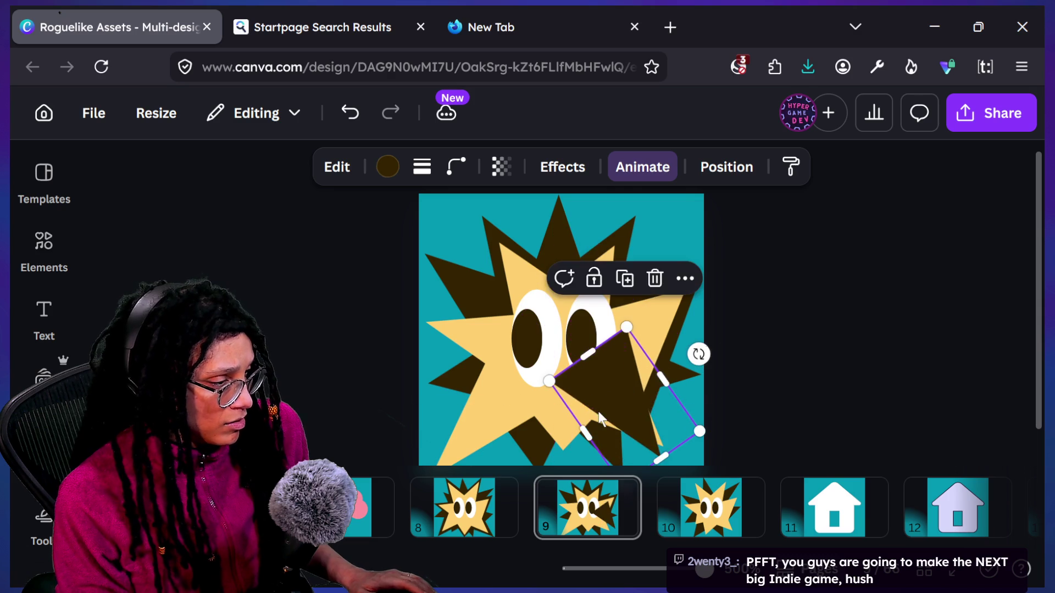
{"action": "scroll", "coordinate": [660, 422], "scroll_direction": "down", "scroll_amount": 1}
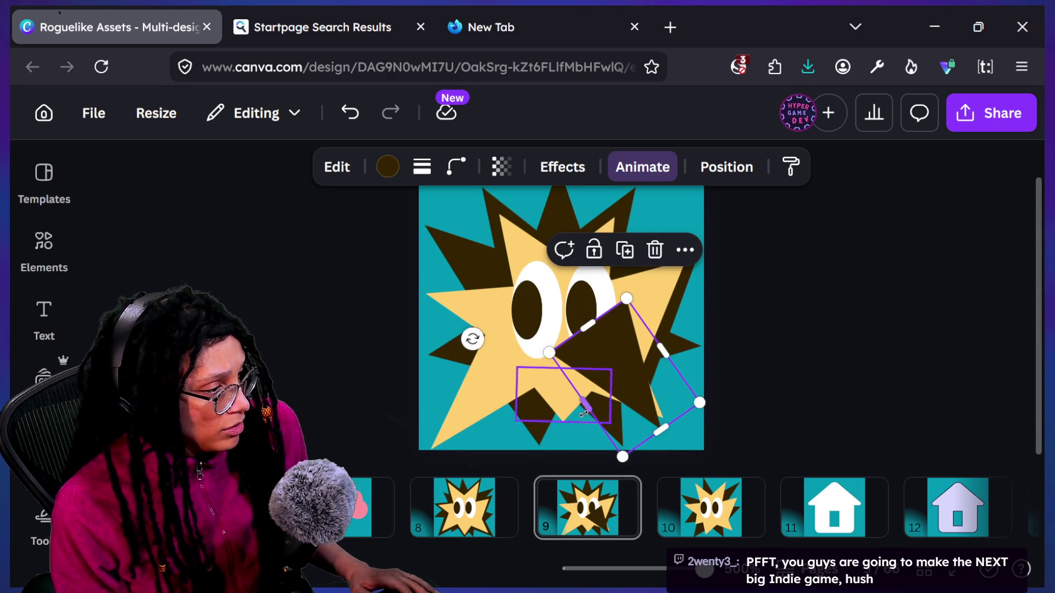
{"action": "left_click_drag", "start_coordinate": [583, 416], "coordinate": [632, 385]}
{"action": "key", "text": "ctrl+z"}
{"action": "mouse_move", "coordinate": [587, 414]}
{"action": "left_mouse_down"}
{"action": "mouse_move", "coordinate": [612, 384]}
{"action": "mouse_move", "coordinate": [623, 398]}
{"action": "left_mouse_up"}
Step: Rotate the dark shape to 135 degrees and try enlarging and widening it
{"action": "mouse_move", "coordinate": [560, 285]}
{"action": "left_mouse_down"}
{"action": "mouse_move", "coordinate": [596, 346]}
{"action": "mouse_move", "coordinate": [624, 363]}
{"action": "left_mouse_up"}
{"action": "left_click", "coordinate": [625, 352]}
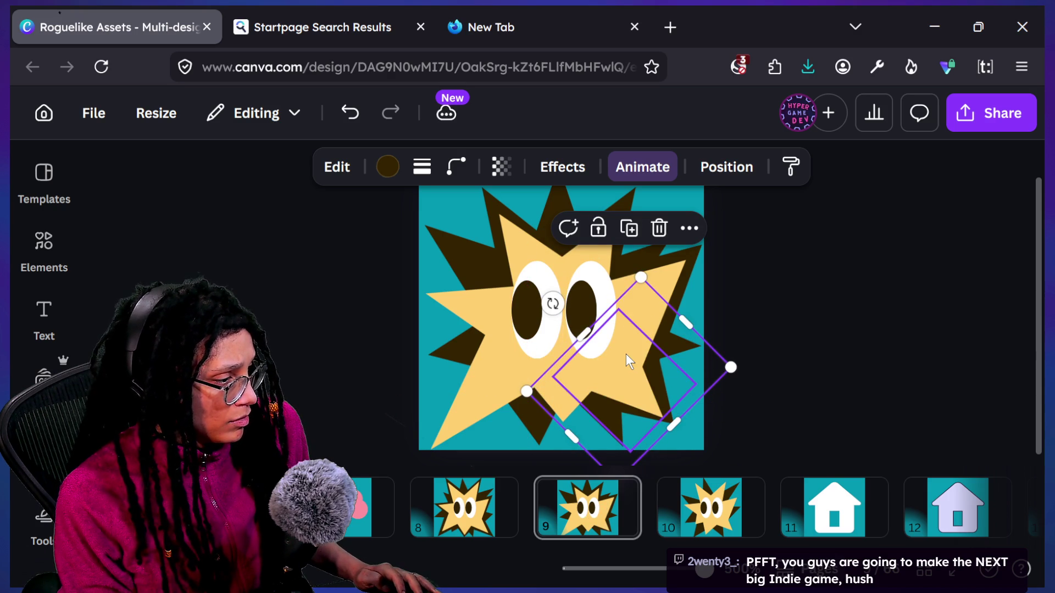
{"action": "left_click_drag", "start_coordinate": [678, 424], "coordinate": [681, 436]}
{"action": "mouse_move", "coordinate": [689, 327]}
{"action": "left_mouse_down"}
{"action": "mouse_move", "coordinate": [698, 322]}
{"action": "mouse_move", "coordinate": [688, 333]}
{"action": "left_mouse_up"}
{"action": "key", "text": "ctrl+z"}
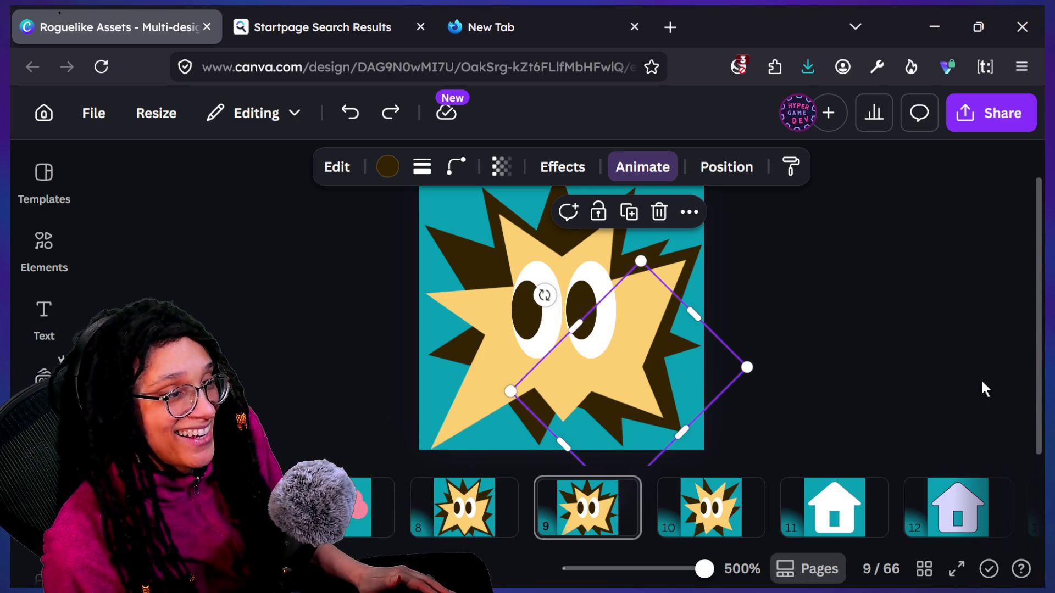
Step: Rotate the diamond to about 130 degrees and move it up-left onto the star
{"action": "left_click_drag", "start_coordinate": [545, 294], "coordinate": [556, 285]}
{"action": "left_click_drag", "start_coordinate": [703, 328], "coordinate": [690, 339]}
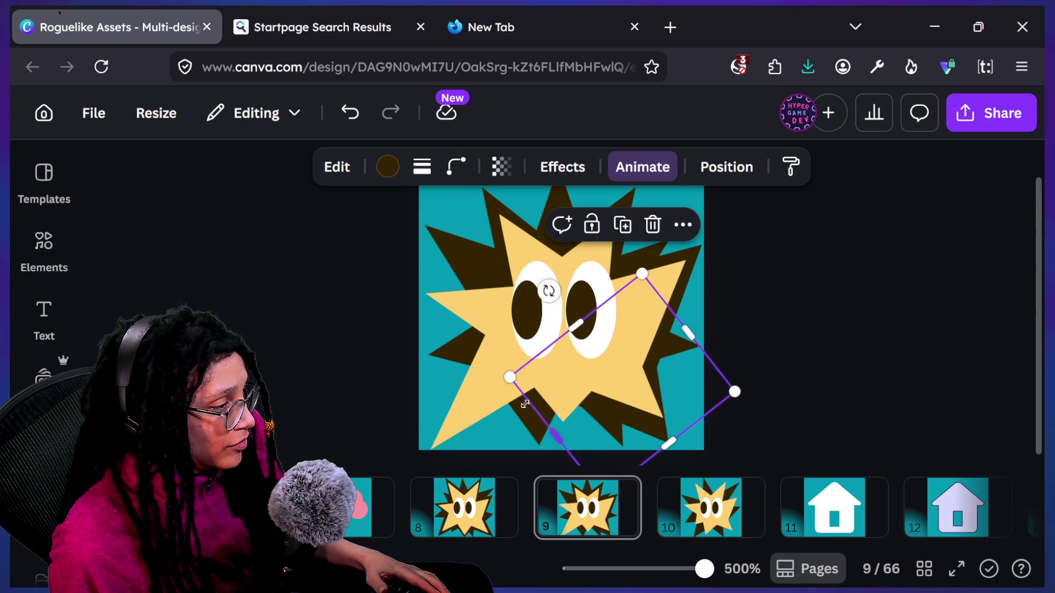
{"action": "key", "text": "ctrl+z"}
{"action": "key", "text": "ctrl+z"}
{"action": "key", "text": "ctrl+z"}
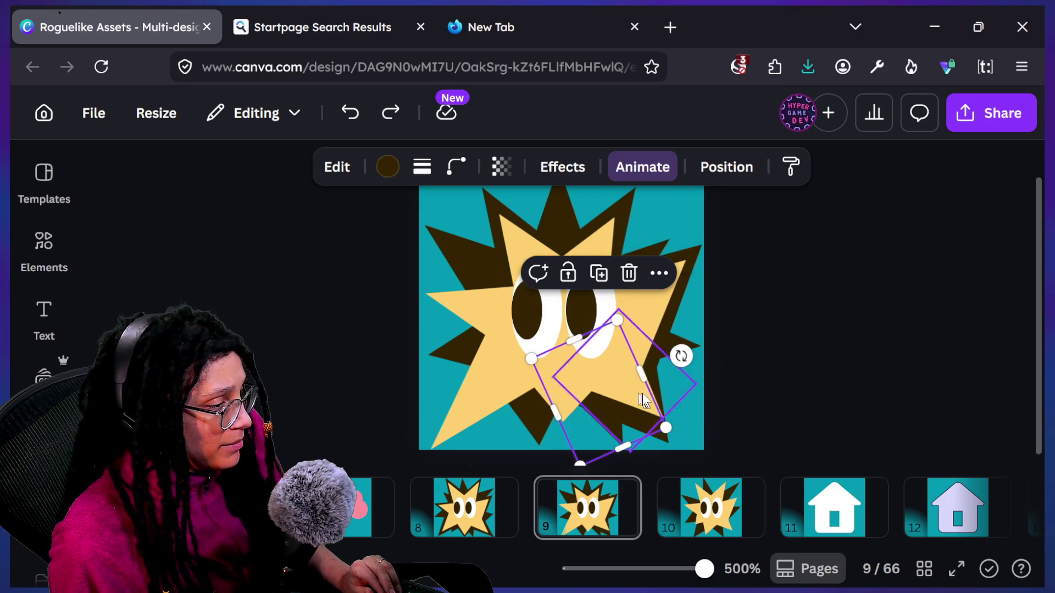
{"action": "key", "text": "ctrl+z"}
{"action": "key", "text": "ctrl+z"}
{"action": "key", "text": "ctrl+z"}
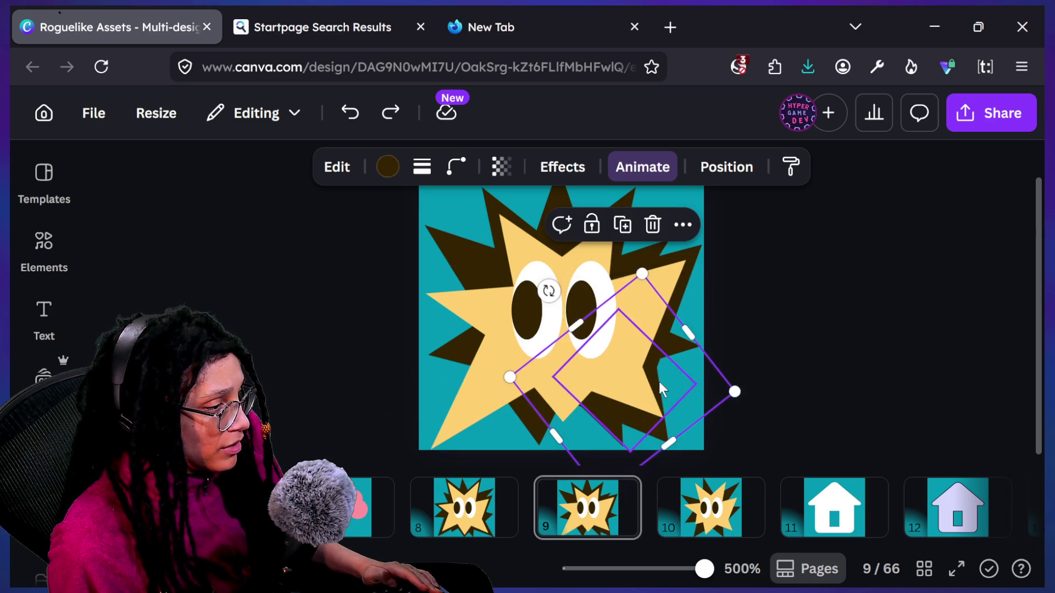
{"action": "left_click_drag", "start_coordinate": [548, 291], "coordinate": [602, 356]}
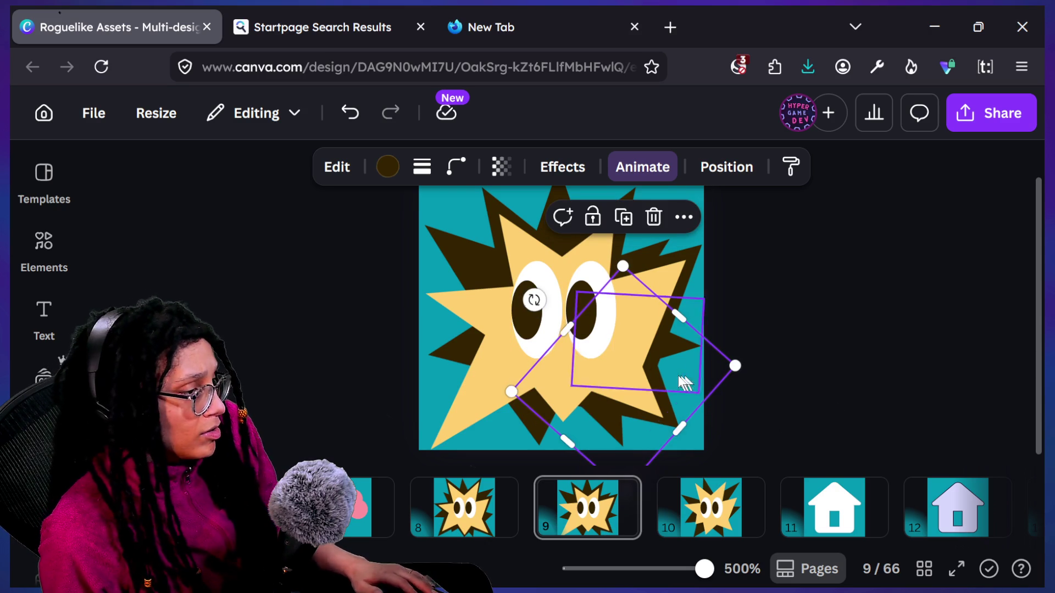
{"action": "left_click_drag", "start_coordinate": [624, 381], "coordinate": [700, 457]}
{"action": "mouse_move", "coordinate": [665, 421]}
{"action": "left_mouse_down"}
{"action": "mouse_move", "coordinate": [527, 313]}
{"action": "mouse_move", "coordinate": [519, 327]}
{"action": "left_mouse_up"}
Step: Make it a downward brown triangle behind the eyes, shorten it, and place it over the left eye
{"action": "left_click_drag", "start_coordinate": [464, 281], "coordinate": [604, 302]}
{"action": "left_click_drag", "start_coordinate": [549, 327], "coordinate": [562, 346]}
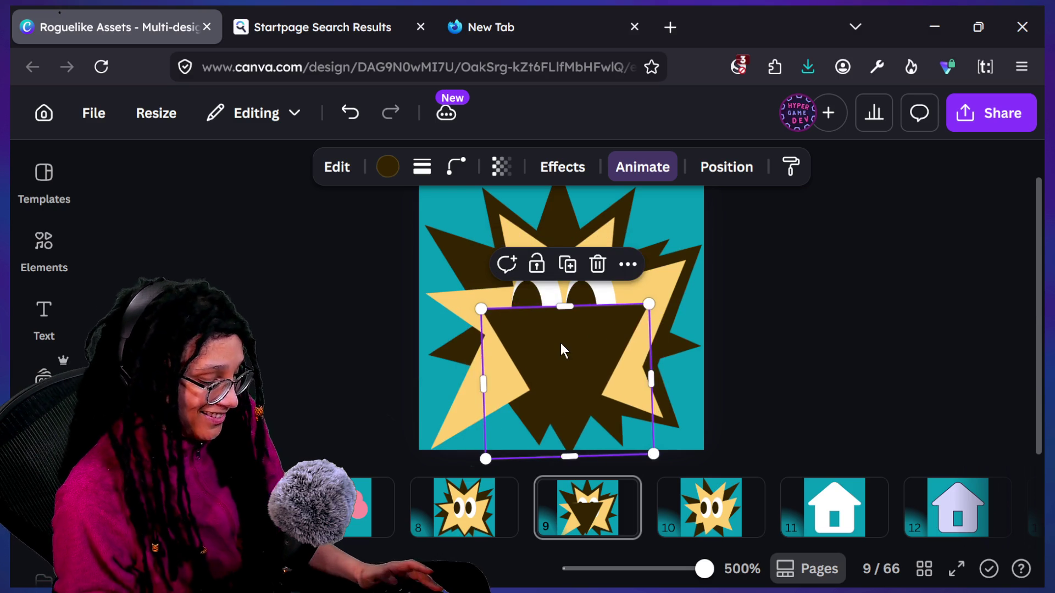
{"action": "key", "text": "ctrl+["}
{"action": "key", "text": "ctrl+["}
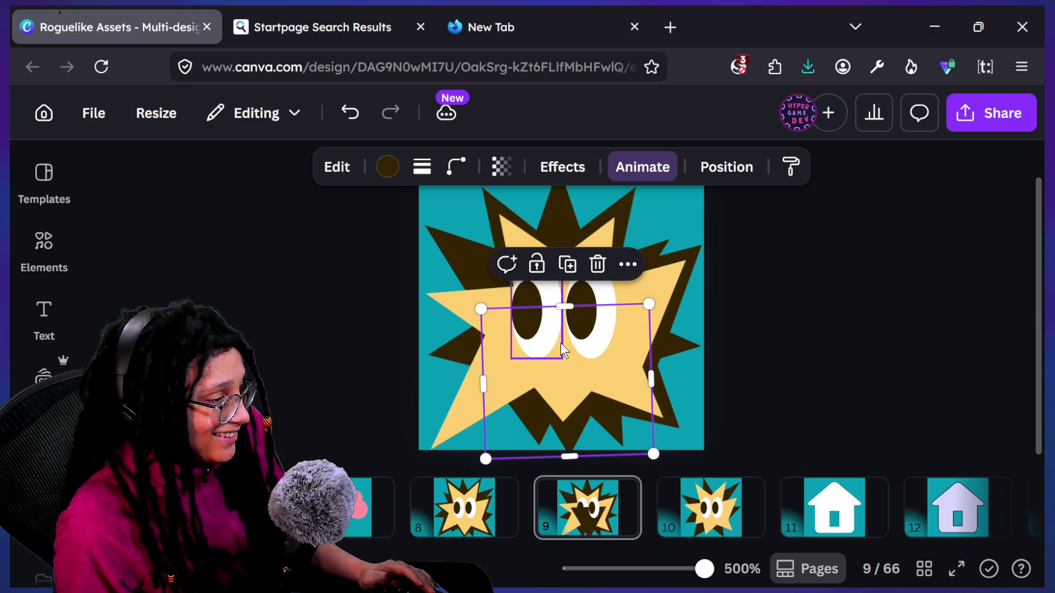
{"action": "left_click_drag", "start_coordinate": [572, 457], "coordinate": [570, 448]}
{"action": "left_click_drag", "start_coordinate": [552, 379], "coordinate": [546, 370]}
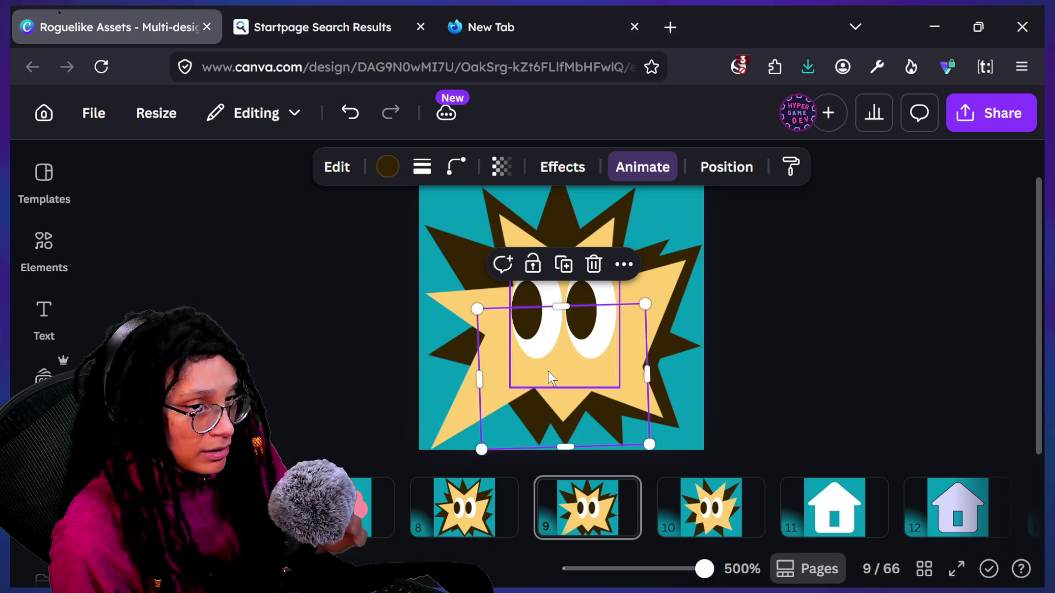
{"action": "left_click_drag", "start_coordinate": [618, 394], "coordinate": [558, 394]}
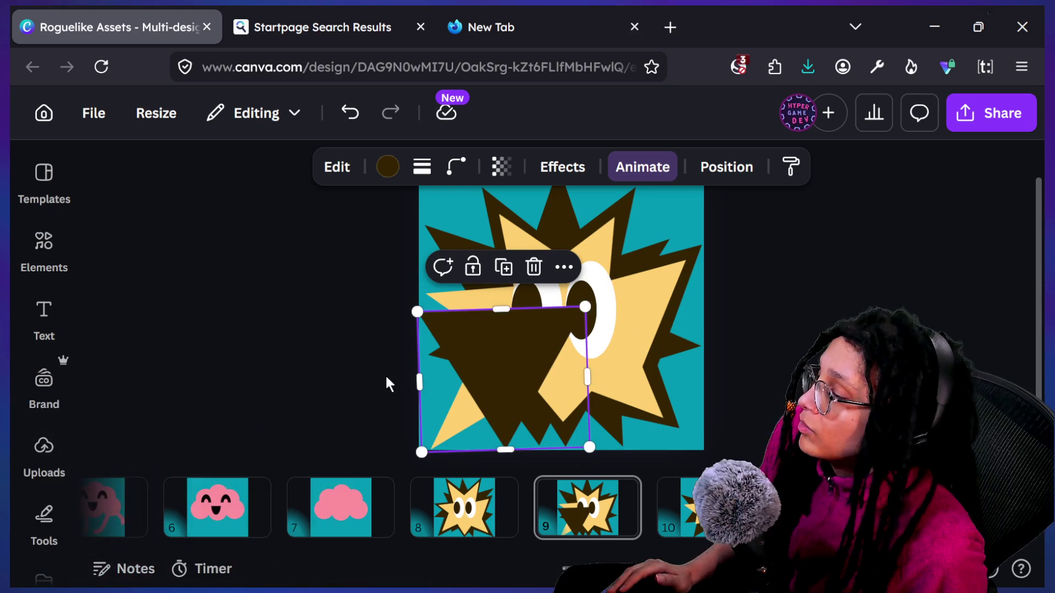
{"action": "left_click_drag", "start_coordinate": [514, 385], "coordinate": [499, 363]}
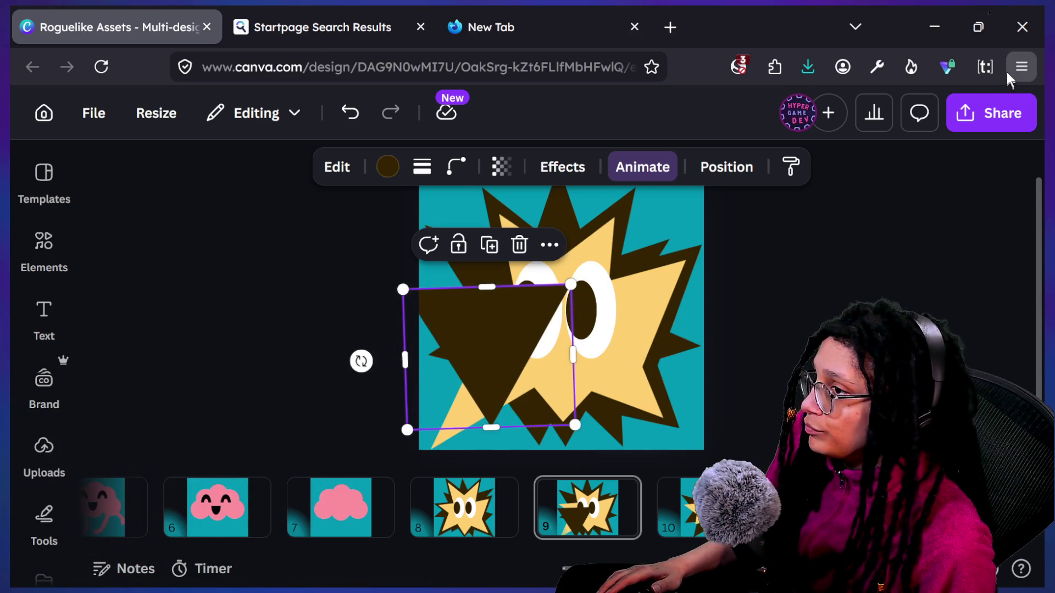
Step: Switch the browser to fullscreen and shift the brown triangle slightly left and down
{"action": "left_click", "coordinate": [1021, 67]}
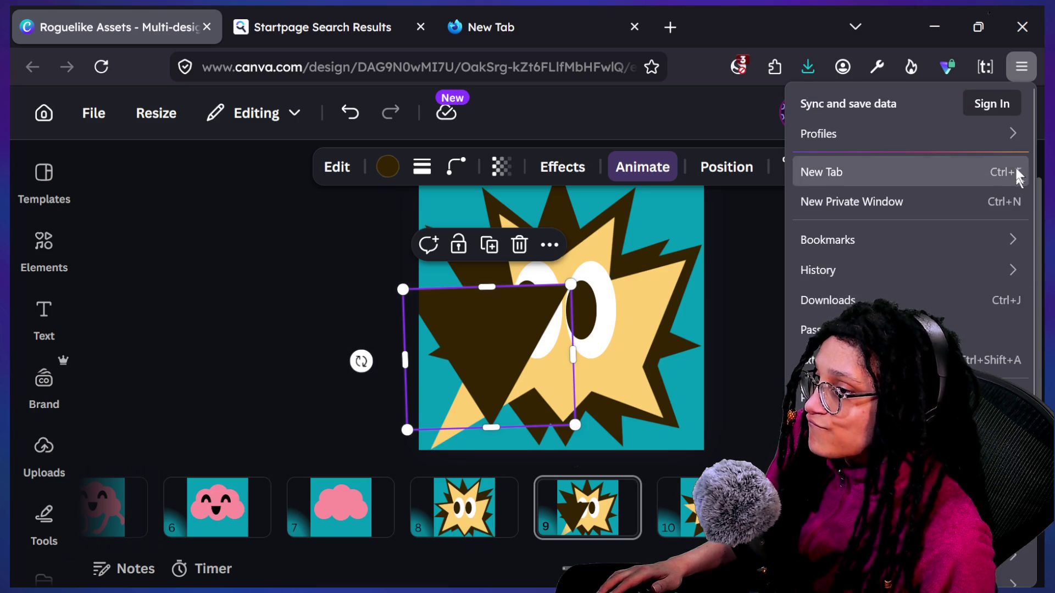
{"action": "key", "text": "F11"}
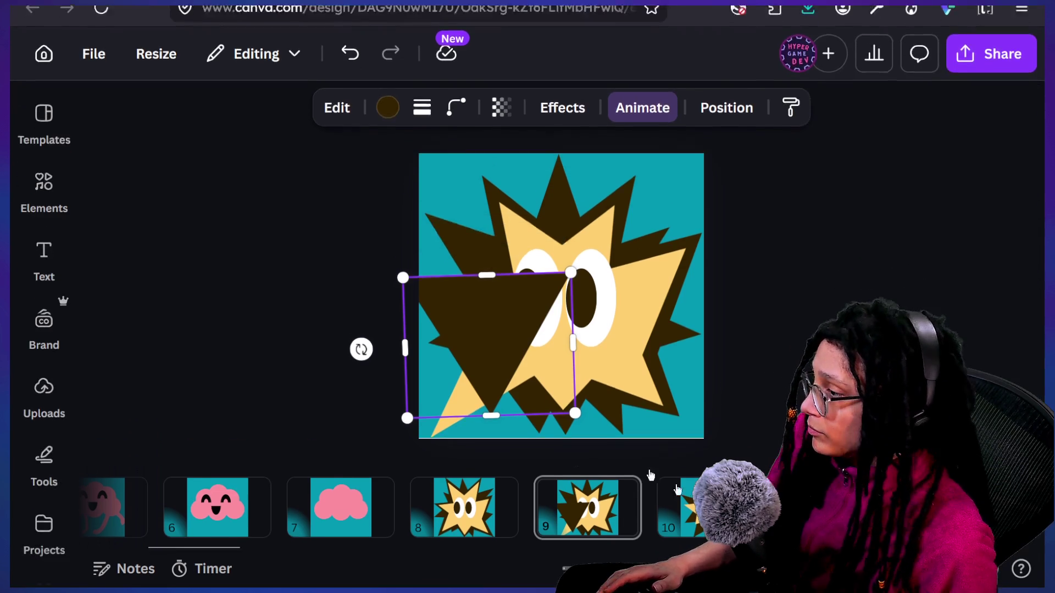
{"action": "left_click_drag", "start_coordinate": [561, 335], "coordinate": [556, 351]}
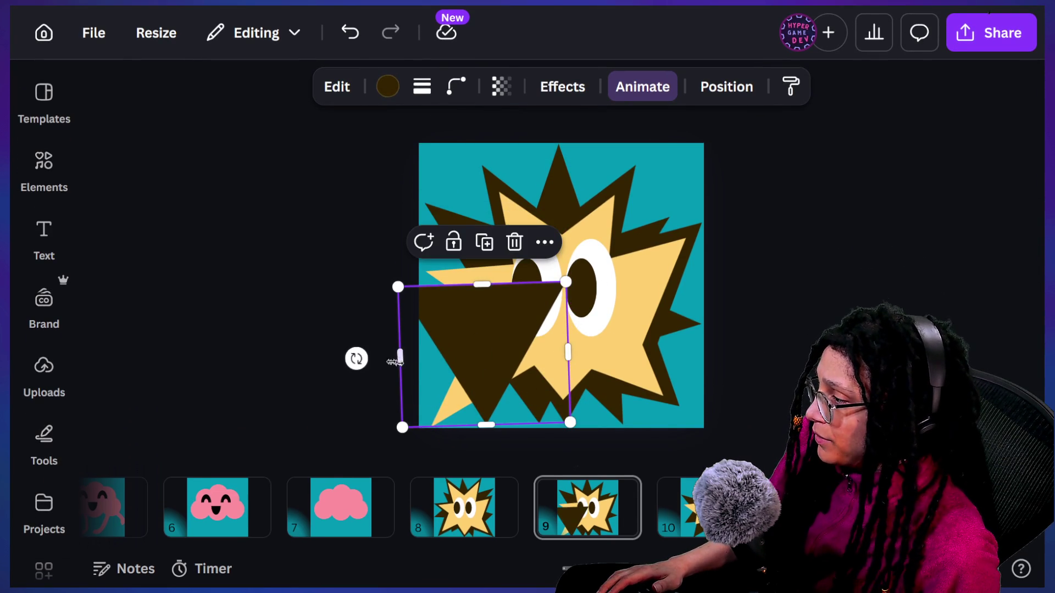
Step: Rotate the brown triangle to about -140 degrees, sitting below the star's left eye
{"action": "mouse_move", "coordinate": [357, 358]}
{"action": "left_mouse_down"}
{"action": "mouse_move", "coordinate": [403, 264]}
{"action": "mouse_move", "coordinate": [391, 280]}
{"action": "mouse_move", "coordinate": [475, 329]}
{"action": "mouse_move", "coordinate": [490, 352]}
{"action": "left_mouse_up"}
{"action": "mouse_move", "coordinate": [396, 316]}
{"action": "left_mouse_down"}
{"action": "mouse_move", "coordinate": [384, 311]}
{"action": "mouse_move", "coordinate": [400, 322]}
{"action": "mouse_move", "coordinate": [399, 313]}
{"action": "left_mouse_up"}
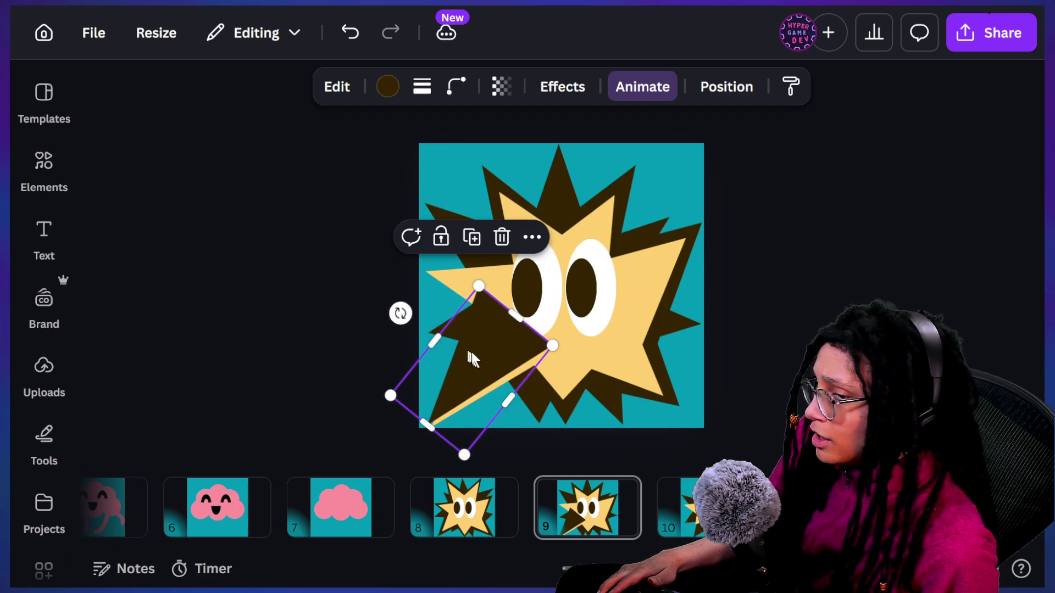
{"action": "left_click_drag", "start_coordinate": [482, 361], "coordinate": [483, 364]}
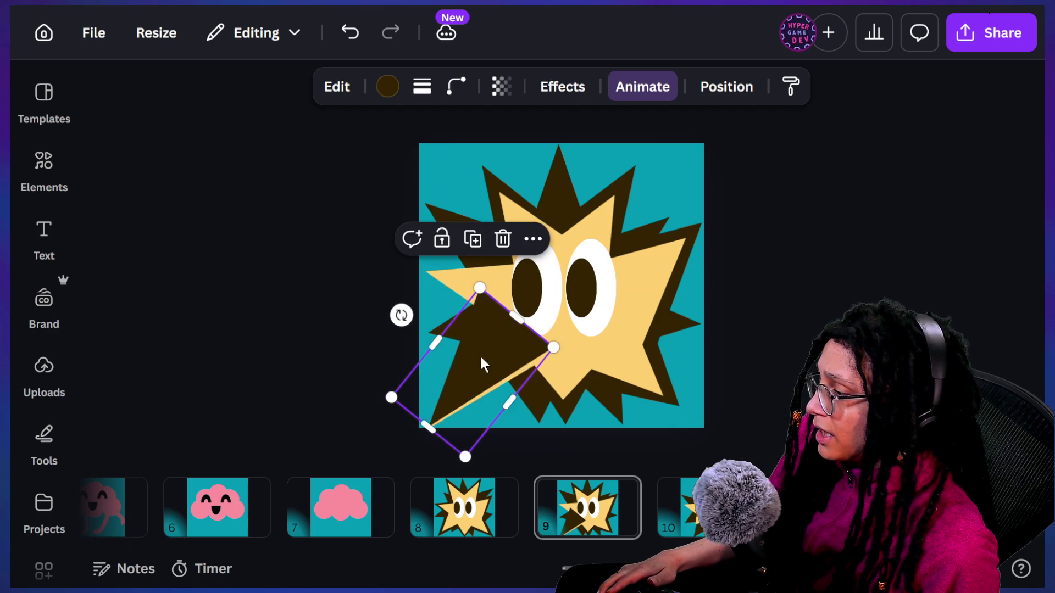
{"action": "mouse_move", "coordinate": [401, 313]}
{"action": "left_mouse_down"}
{"action": "mouse_move", "coordinate": [386, 302]}
{"action": "mouse_move", "coordinate": [393, 306]}
{"action": "left_mouse_up"}
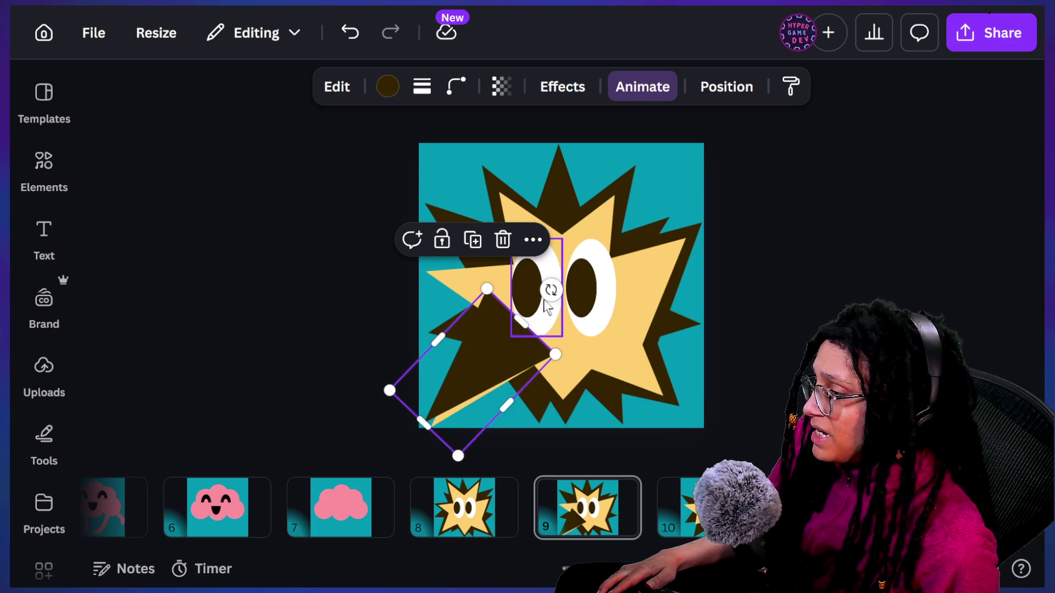
{"action": "mouse_move", "coordinate": [548, 289]}
{"action": "left_mouse_down"}
{"action": "mouse_move", "coordinate": [555, 299]}
{"action": "mouse_move", "coordinate": [545, 288]}
{"action": "left_mouse_up"}
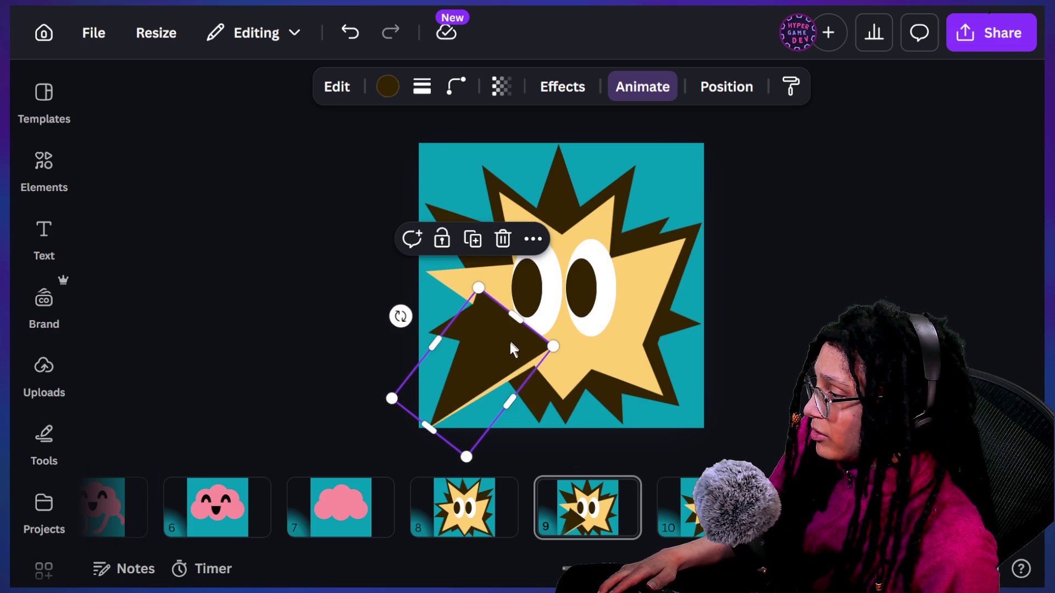
{"action": "left_click_drag", "start_coordinate": [514, 351], "coordinate": [509, 342]}
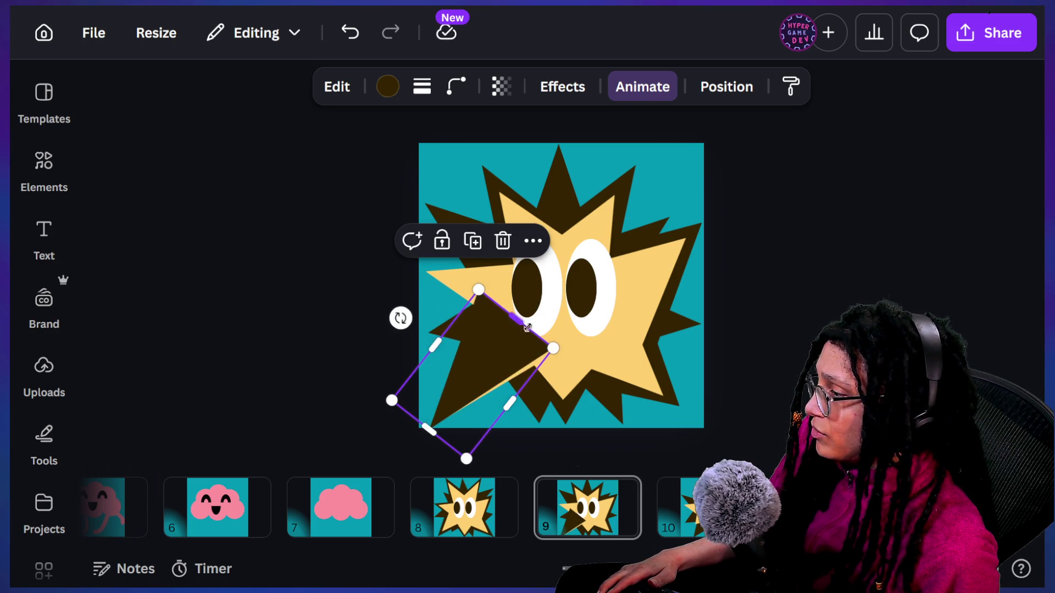